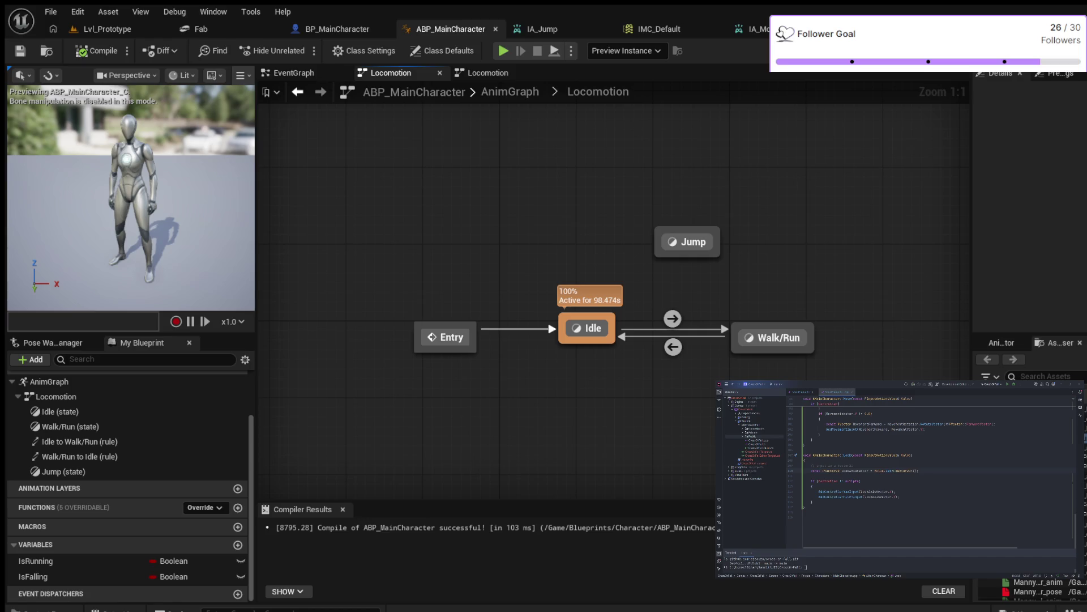
- Delete every old Update Animation node in the EventGraph, keeping only Initialize Animation
{"action": "left_click", "coordinate": [294, 73]}
{"action": "scroll", "coordinate": [538, 243], "scroll_direction": "down", "scroll_amount": 6}
{"action": "left_click_drag", "start_coordinate": [323, 182], "coordinate": [801, 357]}
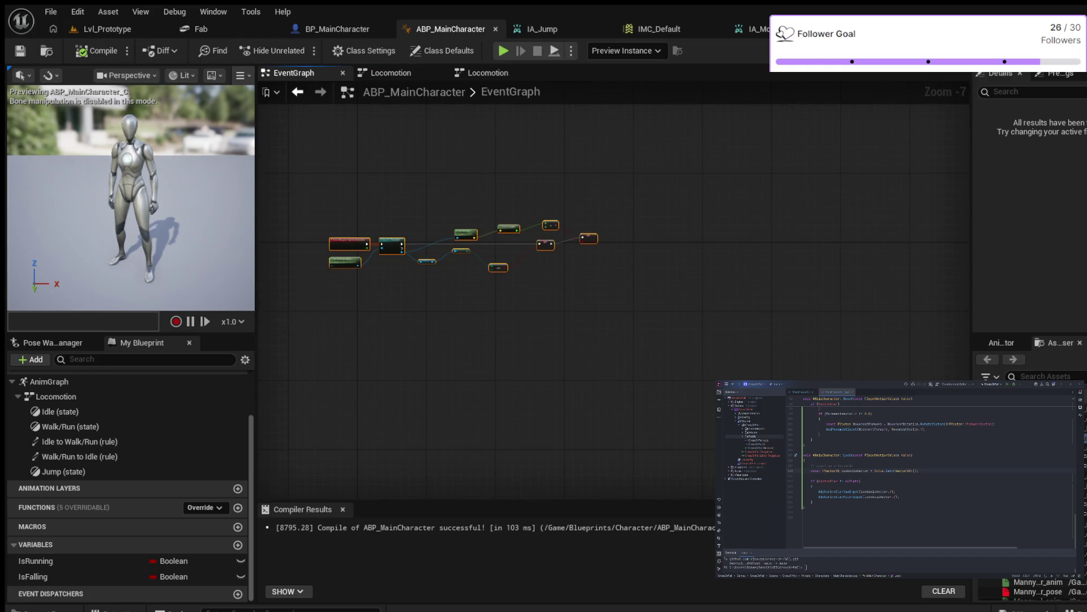
{"action": "key", "text": "Delete"}
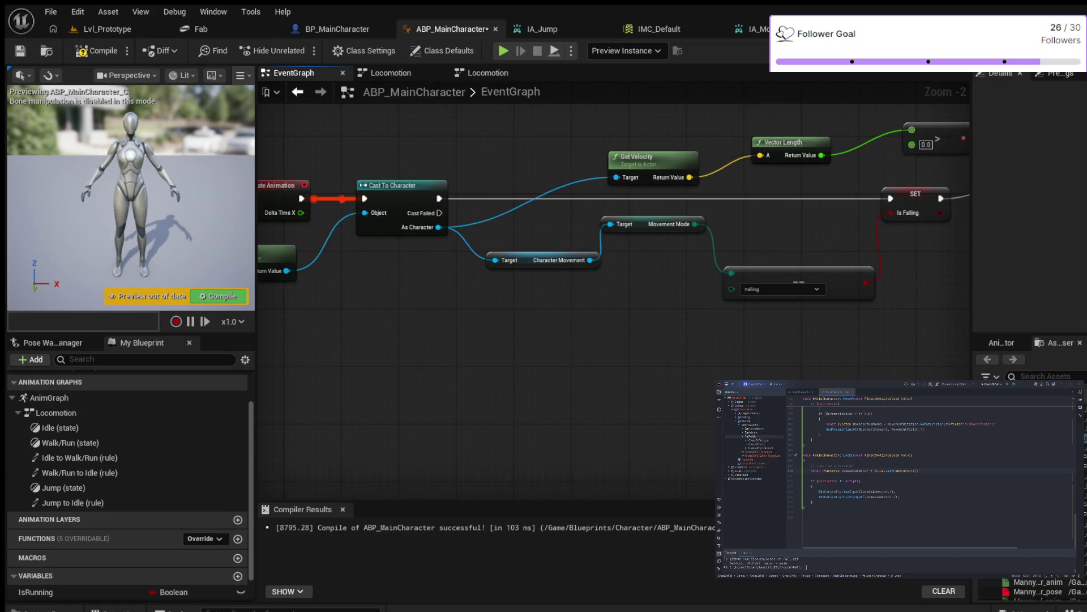
{"action": "scroll", "coordinate": [411, 306], "scroll_direction": "down", "scroll_amount": 2}
{"action": "left_click_drag", "start_coordinate": [422, 318], "coordinate": [489, 347]}
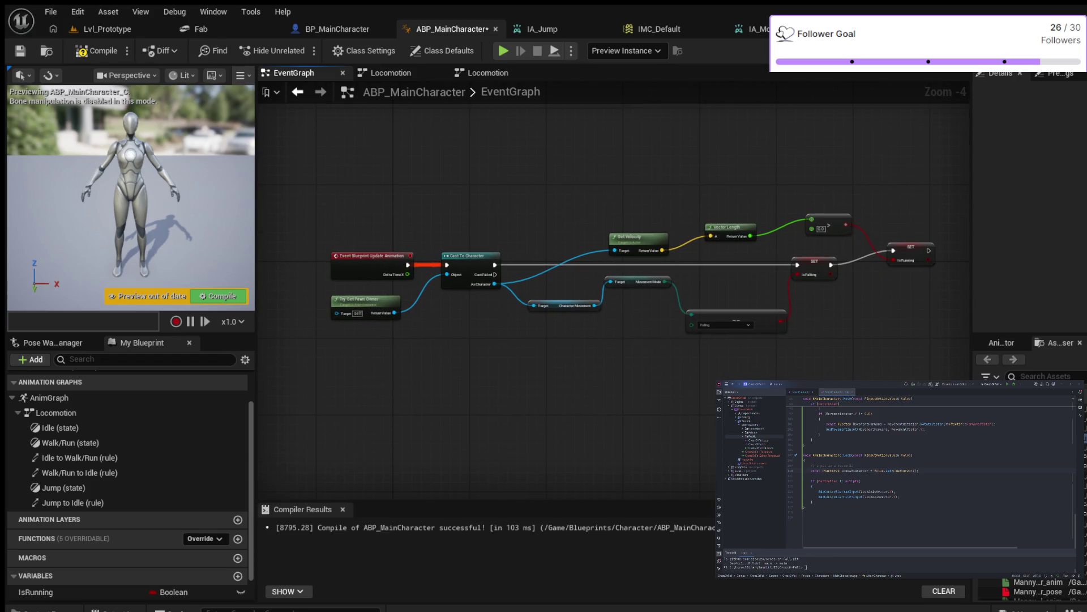
{"action": "left_click_drag", "start_coordinate": [315, 193], "coordinate": [966, 343]}
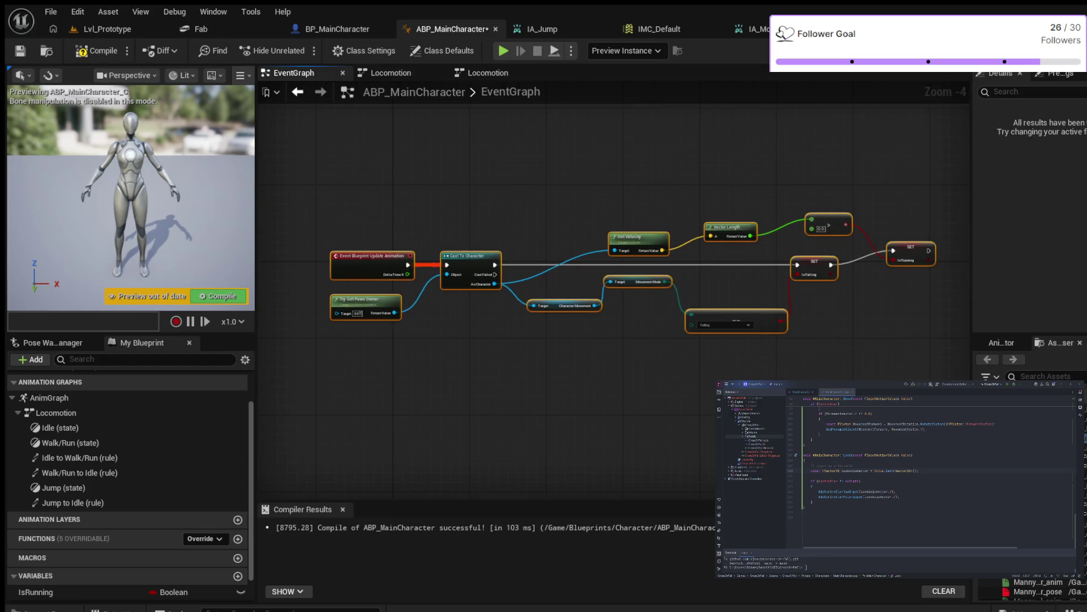
{"action": "key", "text": "Delete"}
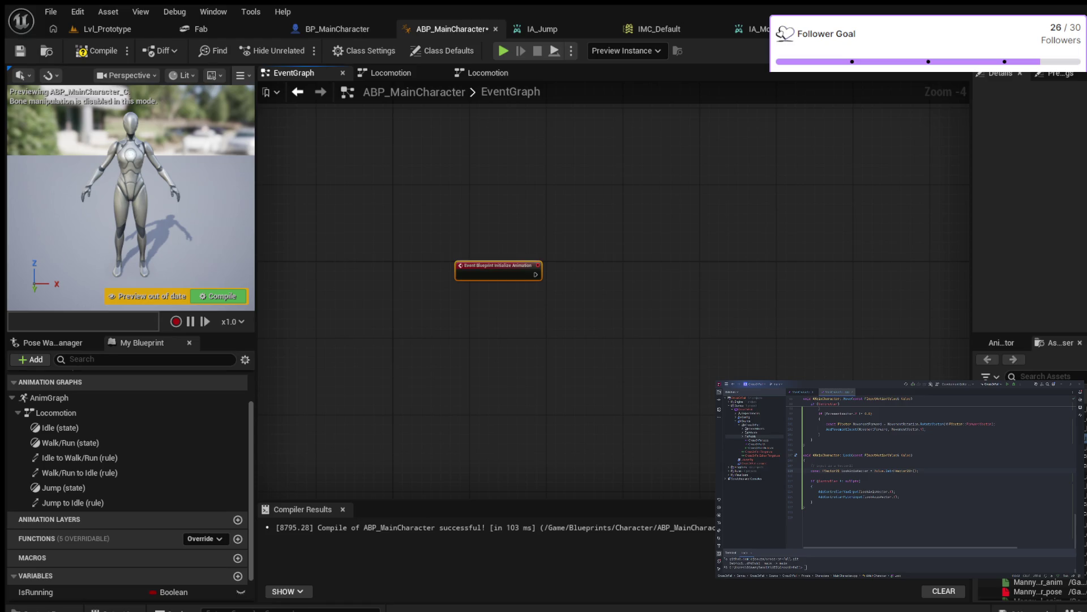
- Centre the view on Event Blueprint Initialize Animation and paste in a Try Get Pawn Owner node
{"action": "scroll", "coordinate": [469, 324], "scroll_direction": "up", "scroll_amount": 3}
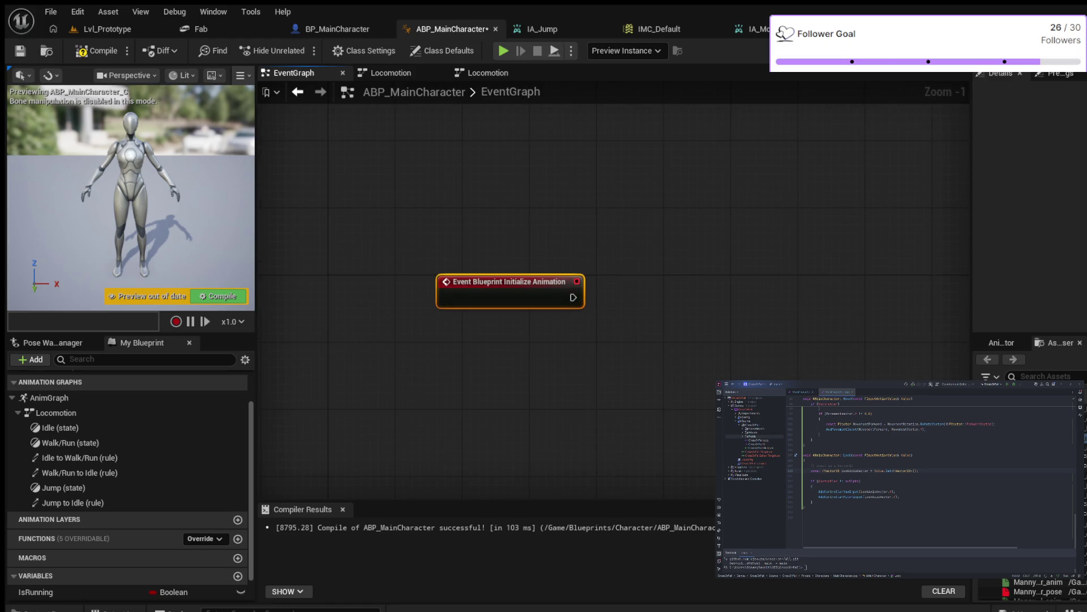
{"action": "left_click_drag", "start_coordinate": [517, 222], "coordinate": [526, 223]}
{"action": "scroll", "coordinate": [543, 238], "scroll_direction": "up", "scroll_amount": 1}
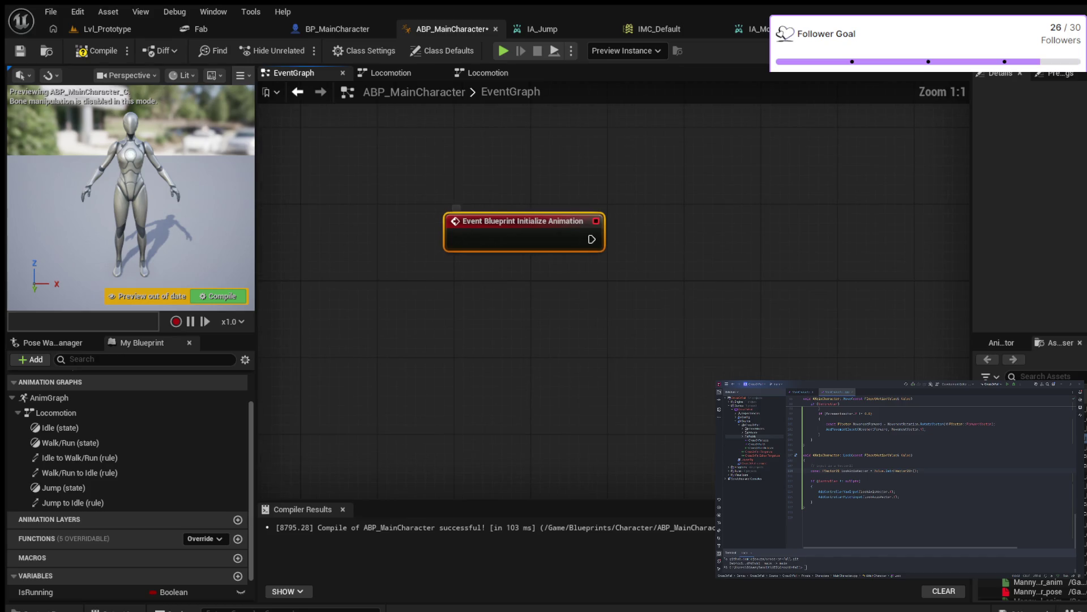
{"action": "left_click_drag", "start_coordinate": [623, 312], "coordinate": [534, 364]}
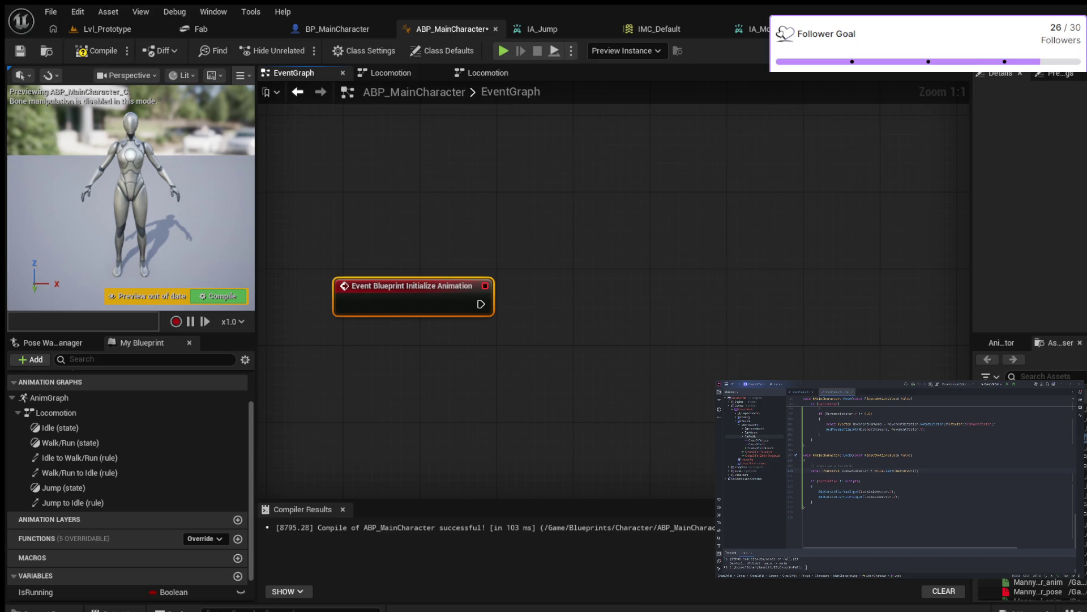
{"action": "left_click_drag", "start_coordinate": [534, 364], "coordinate": [532, 364]}
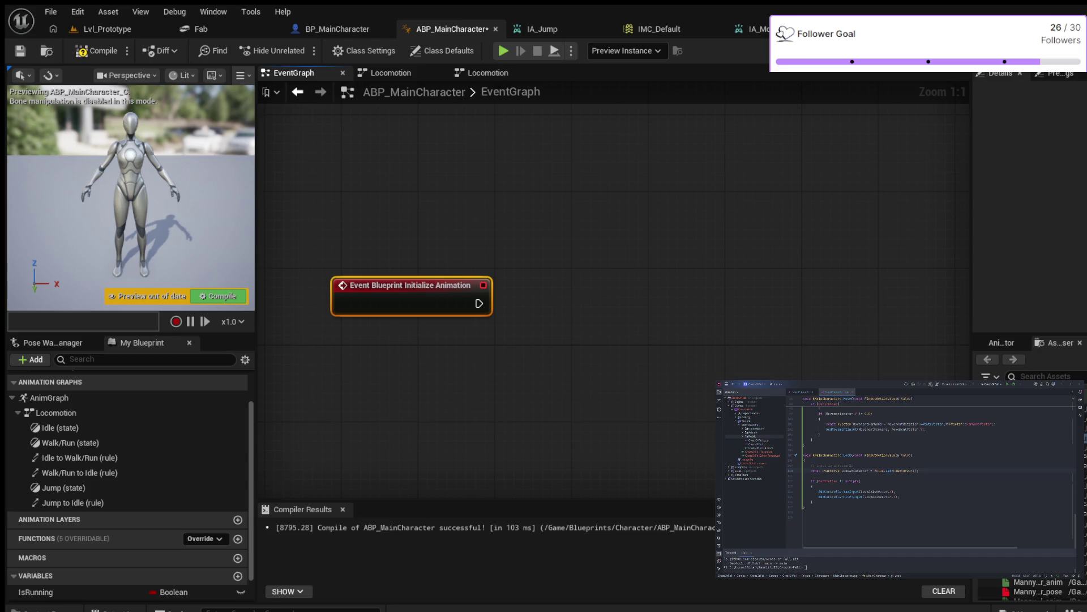
{"action": "key", "text": "ctrl+v"}
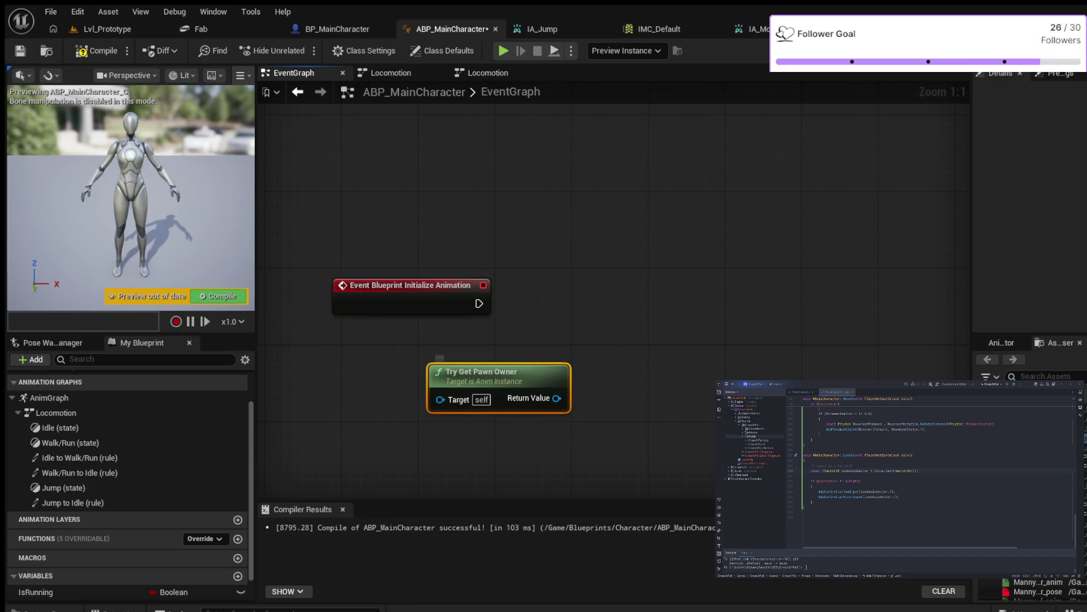
- Cast Try Get Pawn Owner's Return Value to MainCharacter on initialize, print Hello on Cast Failed, and compile
{"action": "left_click_drag", "start_coordinate": [498, 371], "coordinate": [421, 361]}
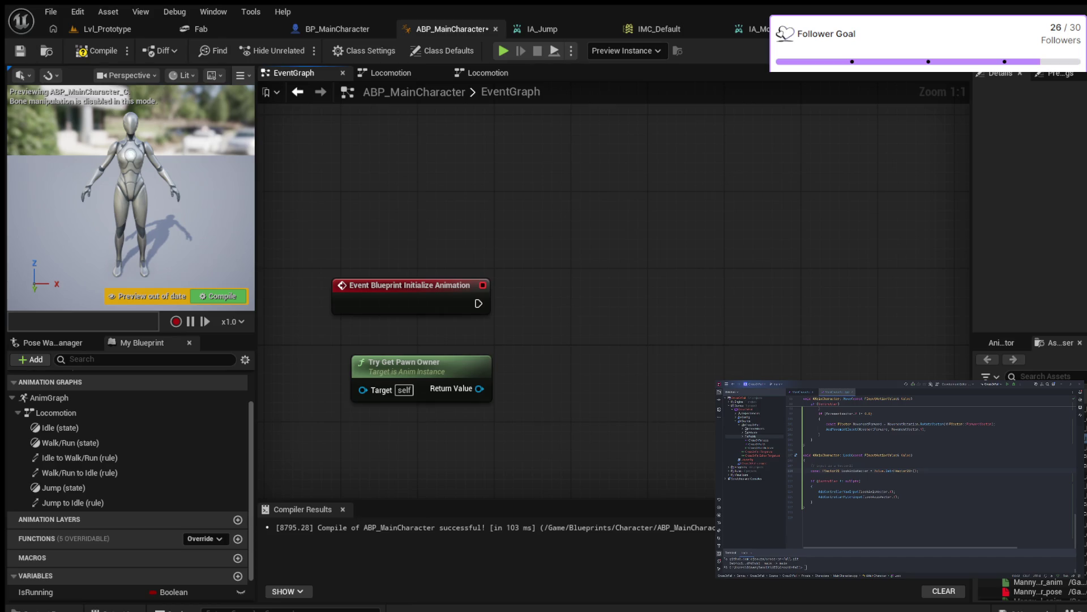
{"action": "left_click_drag", "start_coordinate": [479, 388], "coordinate": [570, 291]}
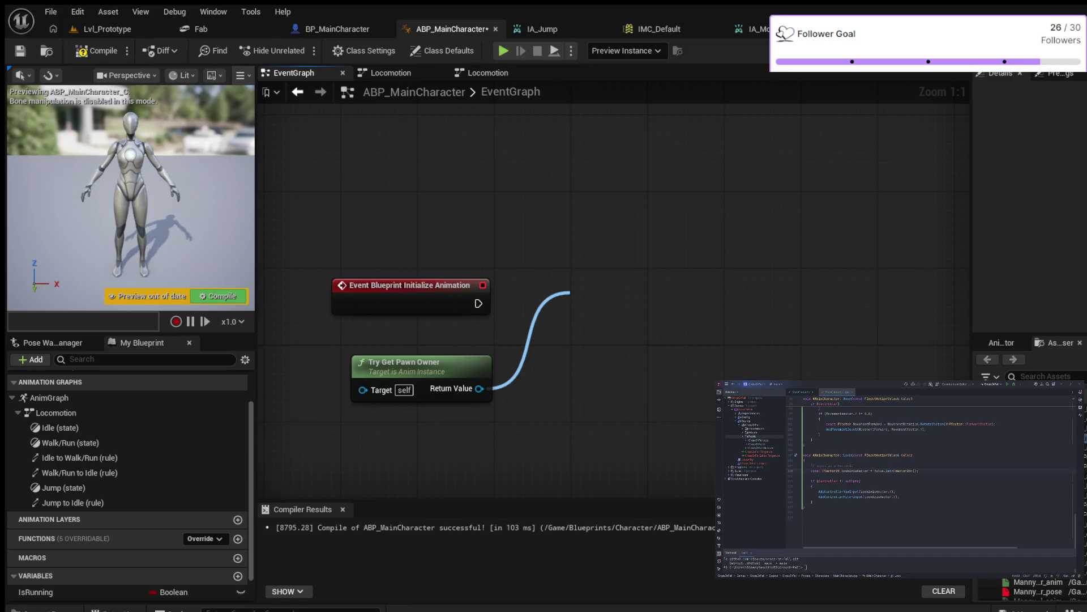
{"action": "key", "text": "Return"}
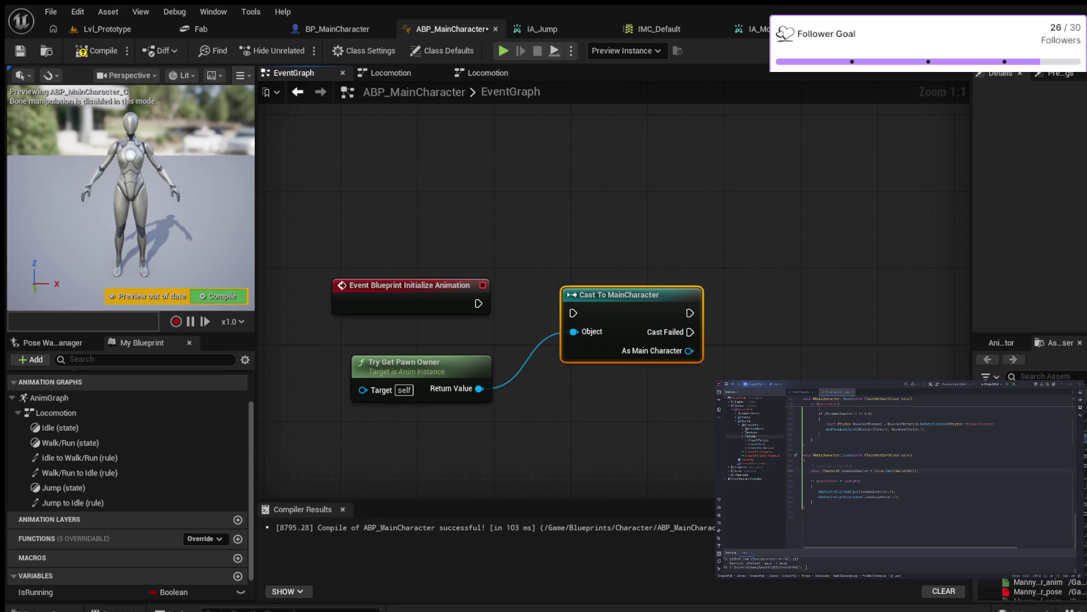
{"action": "mouse_move", "coordinate": [478, 304]}
{"action": "left_mouse_down"}
{"action": "mouse_move", "coordinate": [573, 312]}
{"action": "mouse_move", "coordinate": [601, 275]}
{"action": "left_mouse_up"}
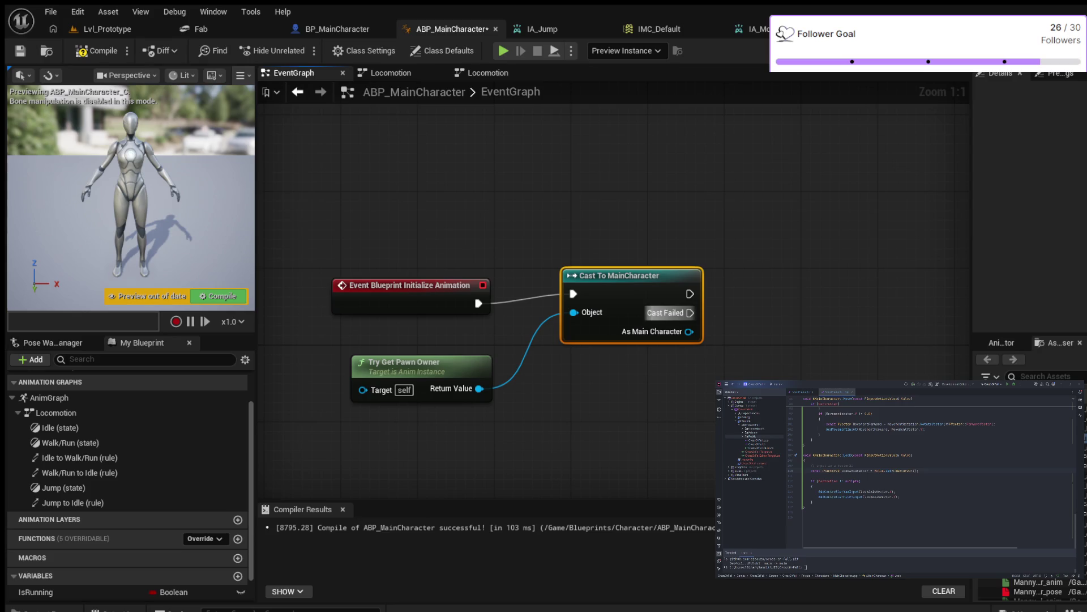
{"action": "mouse_move", "coordinate": [690, 312]}
{"action": "left_mouse_down"}
{"action": "mouse_move", "coordinate": [776, 278]}
{"action": "mouse_move", "coordinate": [774, 255]}
{"action": "left_mouse_up"}
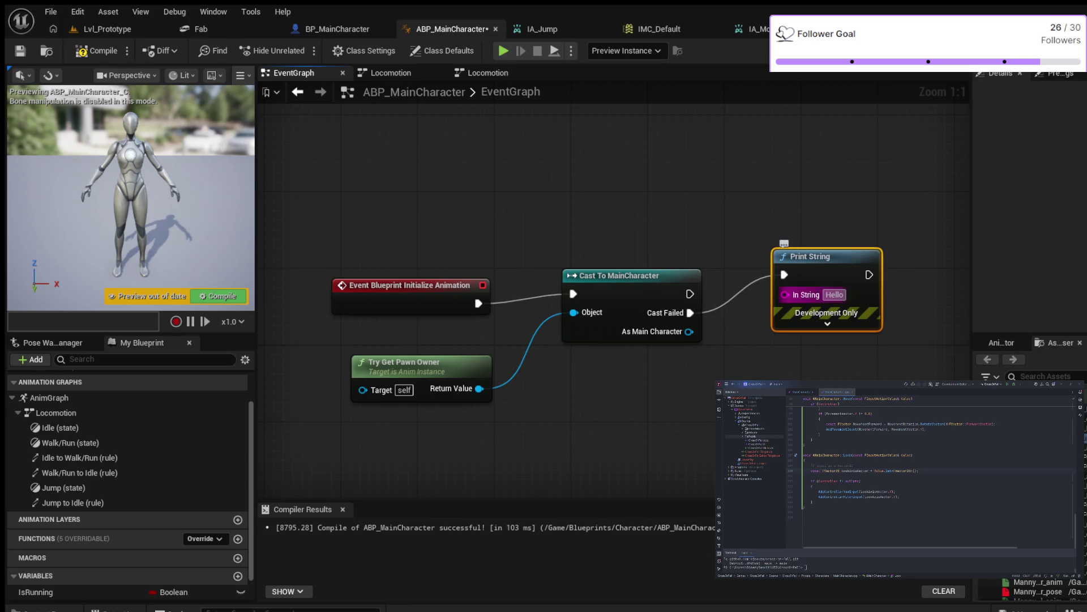
{"action": "left_click", "coordinate": [96, 51]}
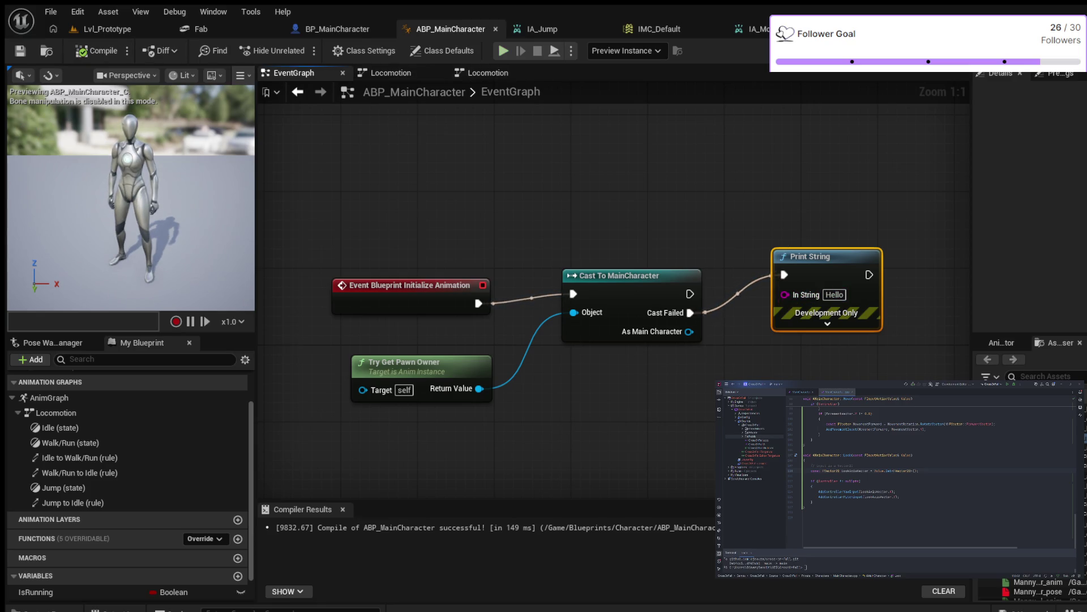
{"action": "key", "text": "alt+s"}
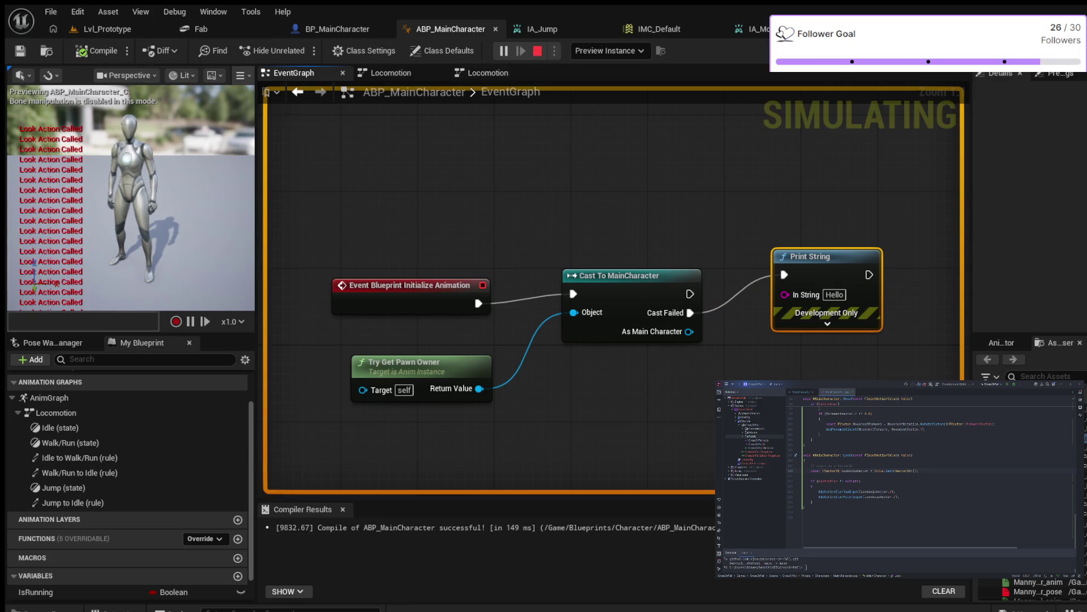
{"action": "key", "text": "Escape"}
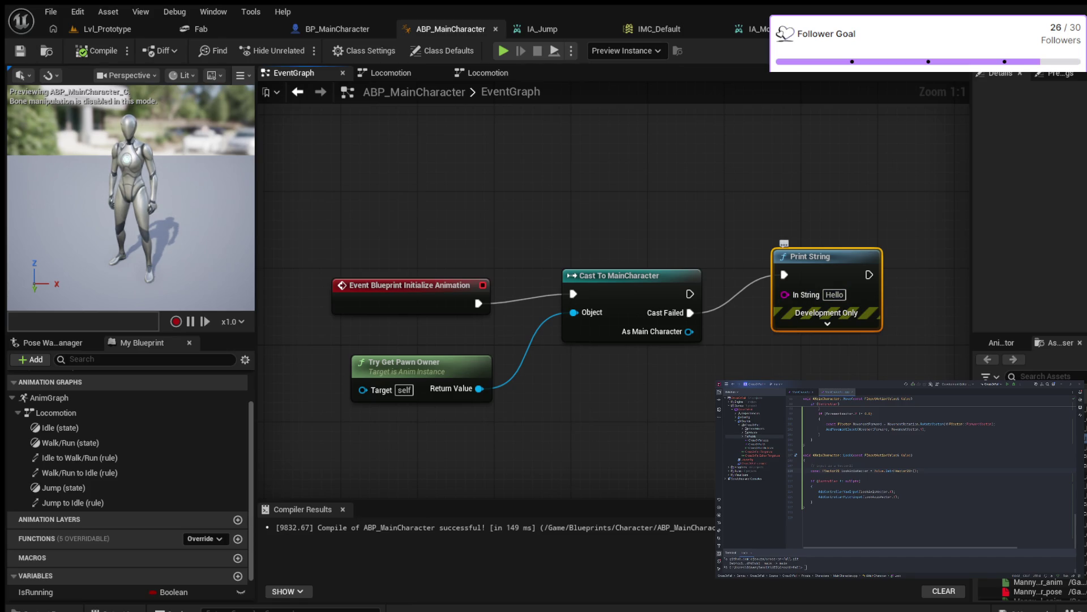
{"action": "mouse_move", "coordinate": [815, 256]}
{"action": "left_mouse_down"}
{"action": "mouse_move", "coordinate": [806, 304]}
{"action": "mouse_move", "coordinate": [720, 409]}
{"action": "left_mouse_up"}
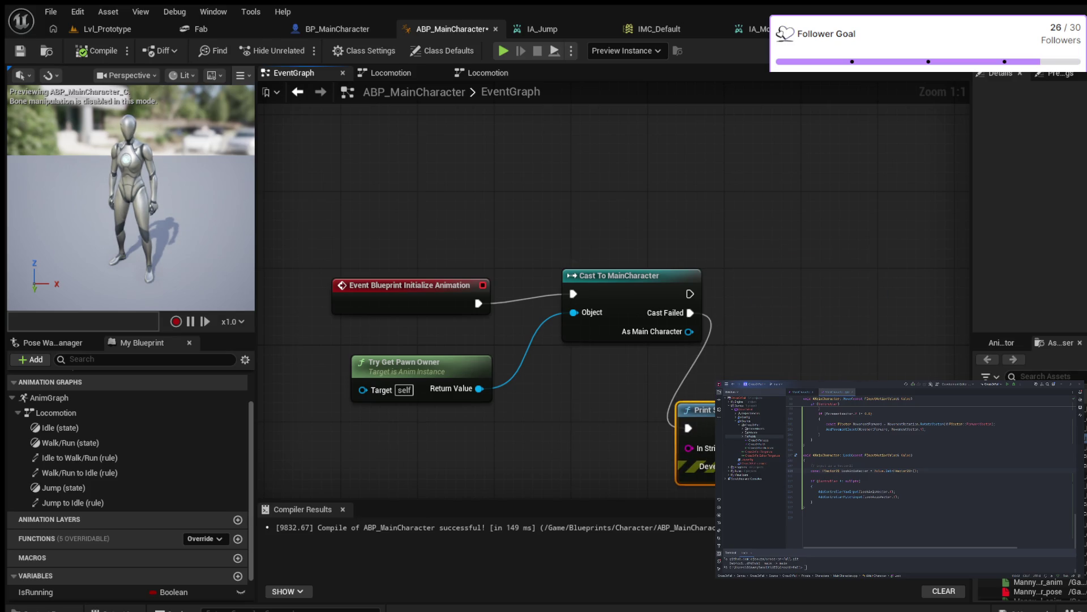
- Promote the cast's As Main Character output to a new variable named MainCharacter
{"action": "left_click_drag", "start_coordinate": [623, 275], "coordinate": [593, 294]}
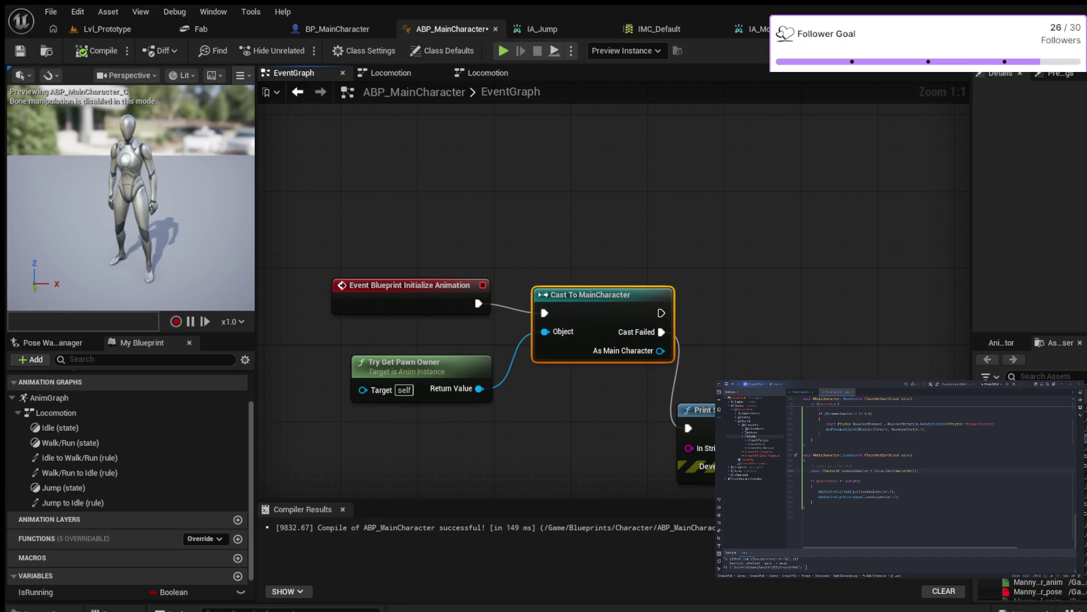
{"action": "mouse_move", "coordinate": [589, 294]}
{"action": "left_mouse_down"}
{"action": "mouse_move", "coordinate": [571, 285]}
{"action": "mouse_move", "coordinate": [580, 285]}
{"action": "mouse_move", "coordinate": [569, 294]}
{"action": "left_mouse_up"}
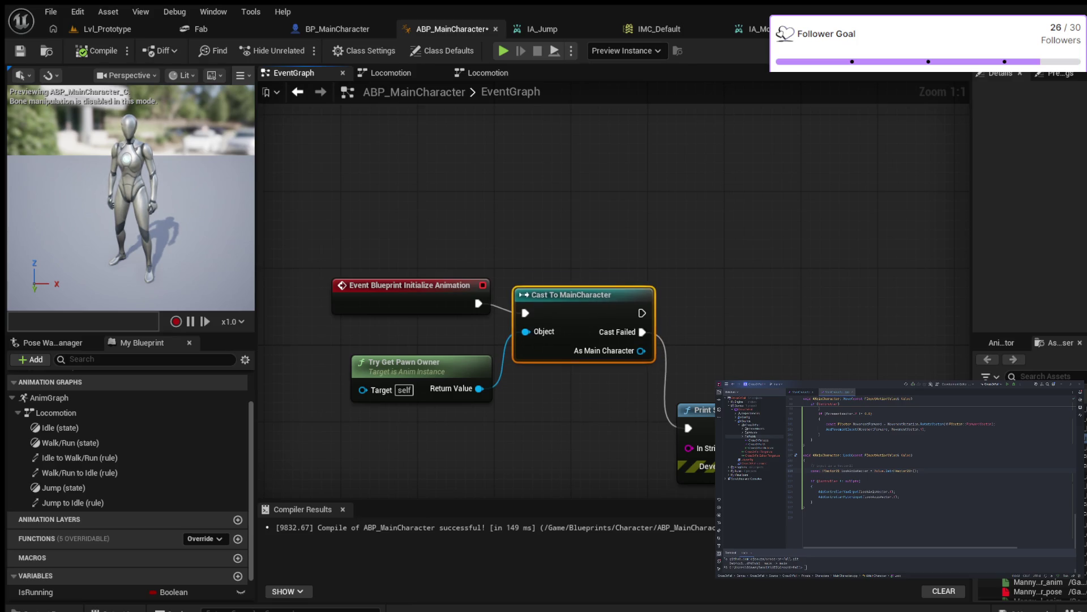
{"action": "mouse_move", "coordinate": [641, 351]}
{"action": "left_mouse_down"}
{"action": "mouse_move", "coordinate": [700, 333]}
{"action": "mouse_move", "coordinate": [739, 301]}
{"action": "left_mouse_up"}
{"action": "left_click", "coordinate": [770, 339]}
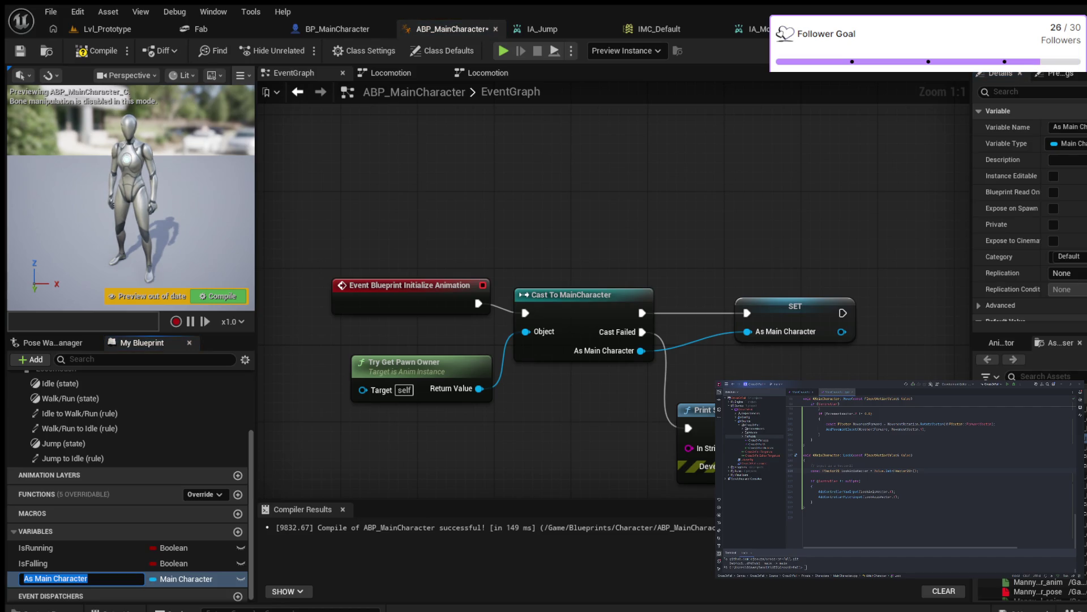
{"action": "left_click", "coordinate": [24, 578]}
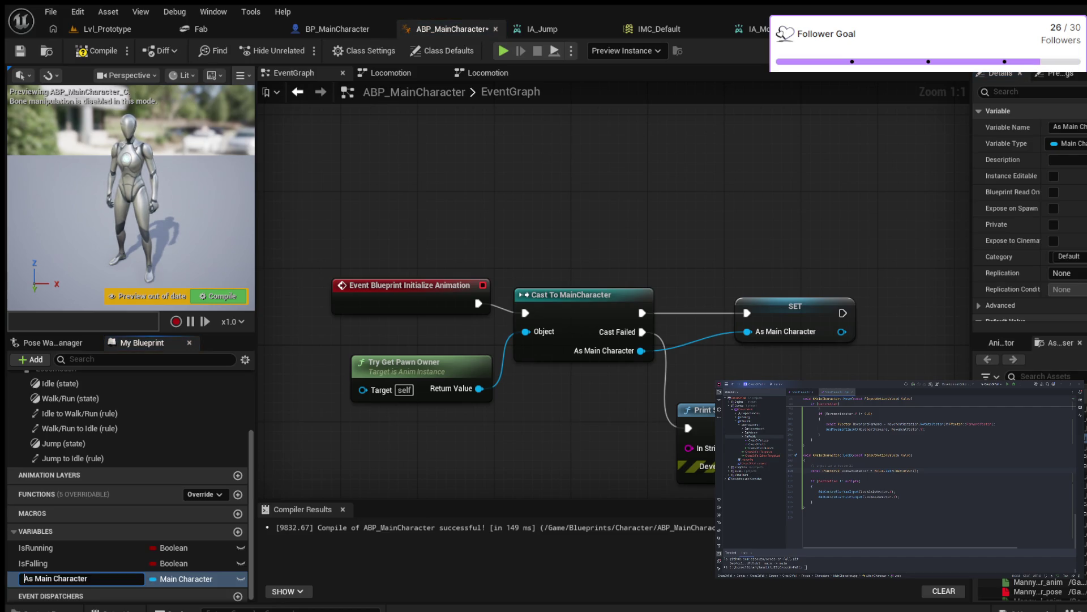
{"action": "left_click", "coordinate": [52, 578]}
{"action": "key", "text": "Delete"}
{"action": "key", "text": "BackSpace"}
{"action": "key", "text": "BackSpace"}
{"action": "key", "text": "BackSpace"}
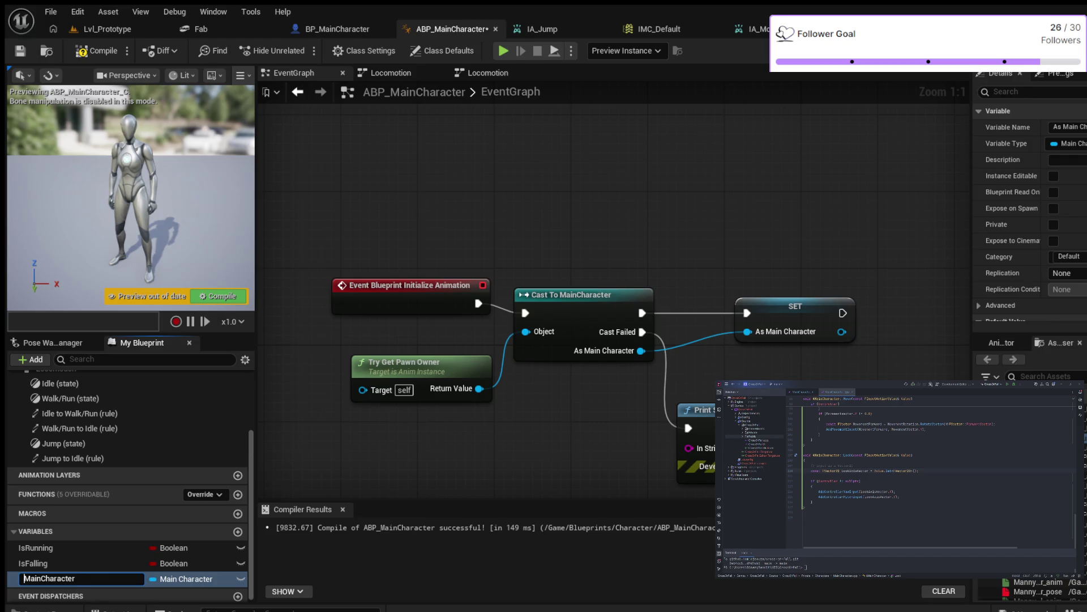
{"action": "key", "text": "Return"}
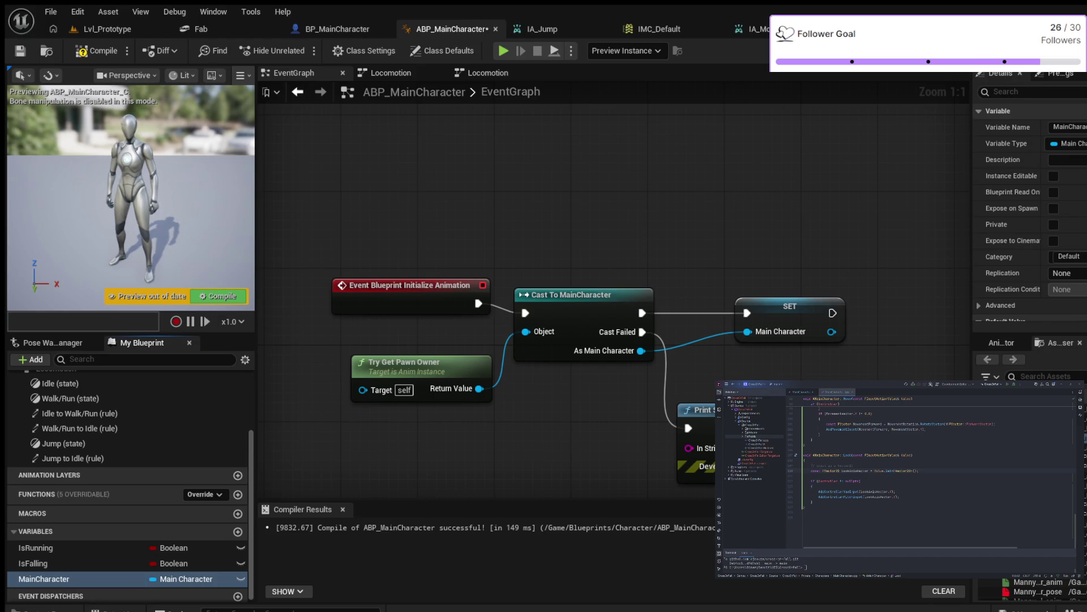
{"action": "left_click", "coordinate": [780, 307]}
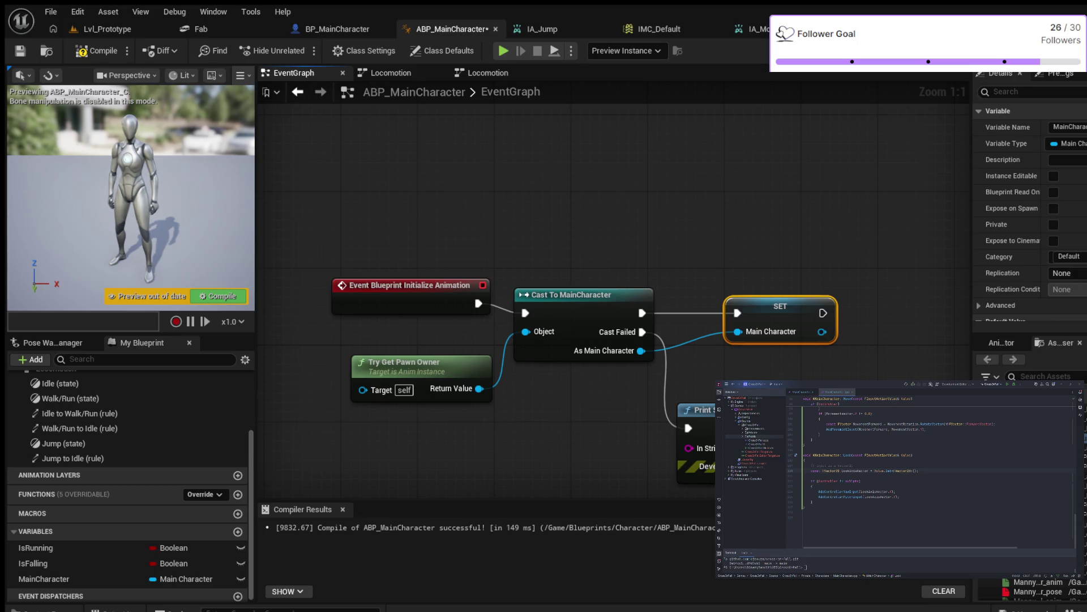
- Add a Character Movement getter off the Main Character variable
{"action": "left_click_drag", "start_coordinate": [869, 354], "coordinate": [703, 357]}
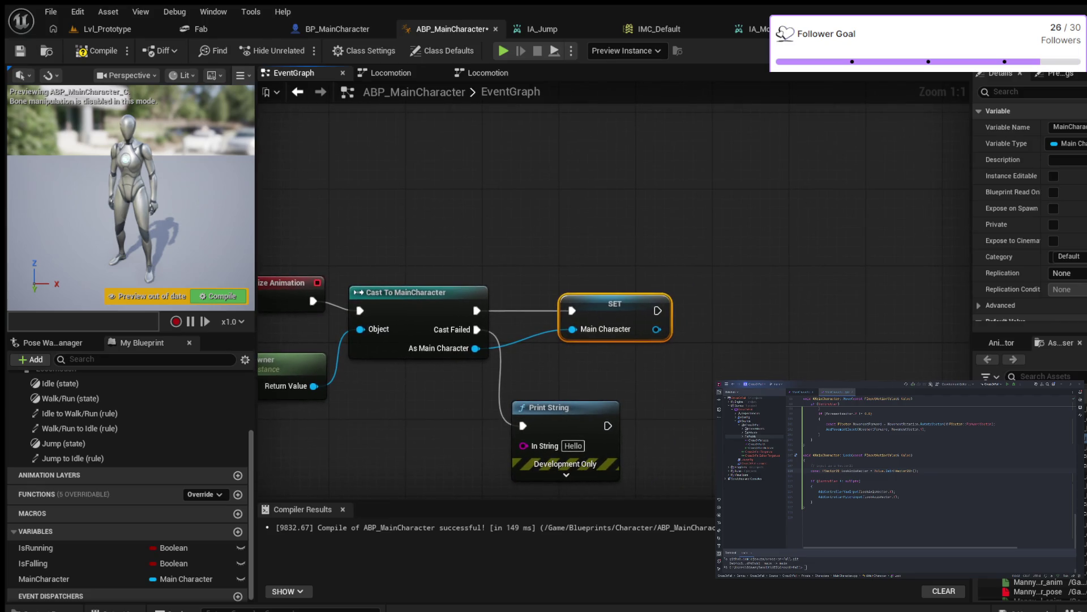
{"action": "left_click_drag", "start_coordinate": [657, 329], "coordinate": [732, 309]}
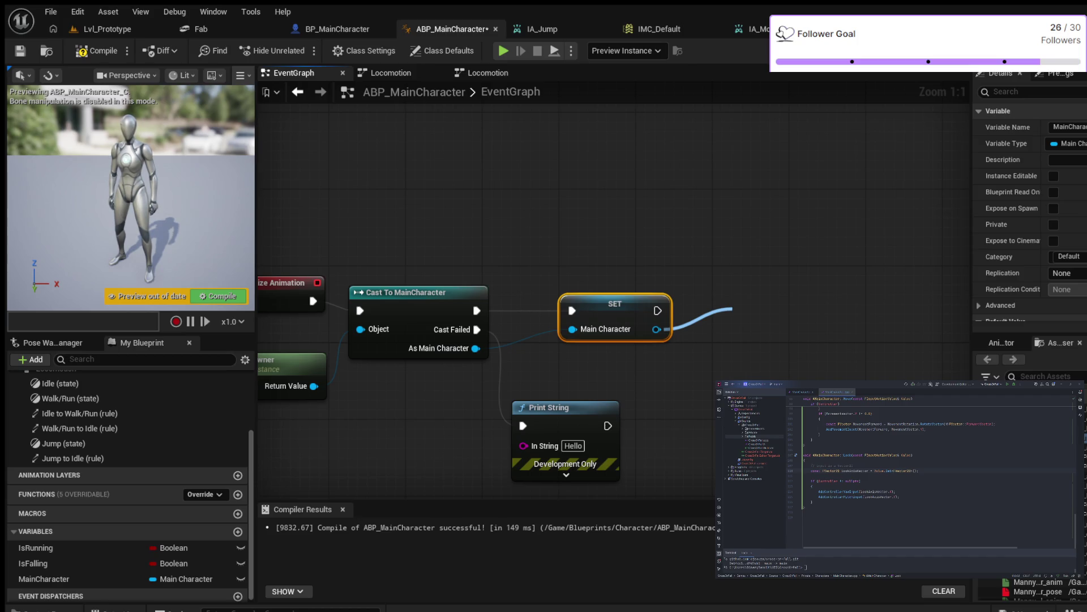
{"action": "key", "text": "Return"}
{"action": "left_click_drag", "start_coordinate": [804, 315], "coordinate": [785, 353]}
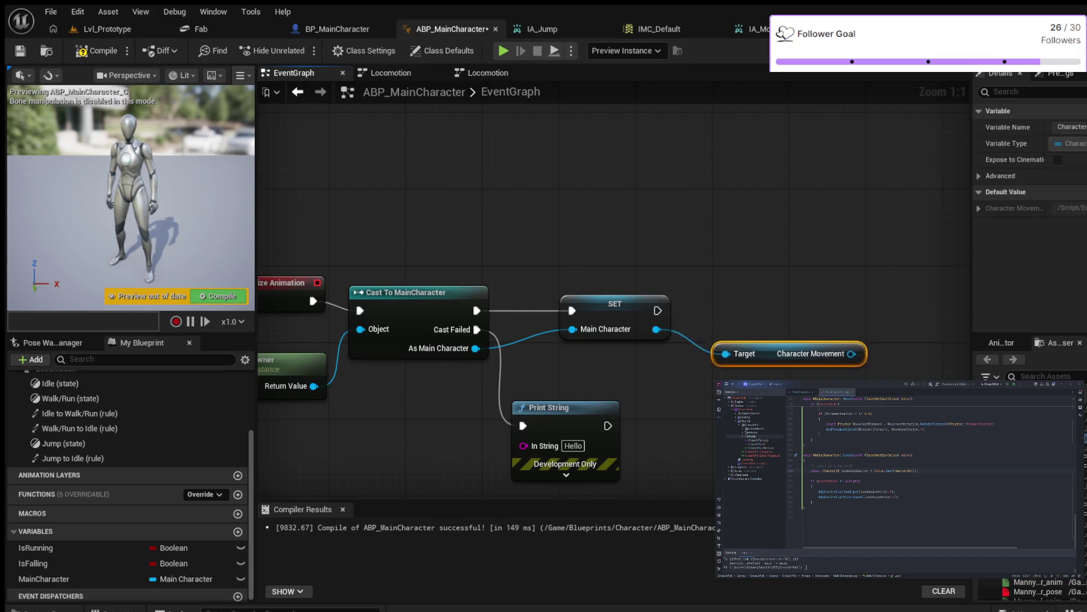
{"action": "mouse_move", "coordinate": [860, 354]}
{"action": "left_mouse_down"}
{"action": "mouse_move", "coordinate": [771, 346]}
{"action": "mouse_move", "coordinate": [794, 285]}
{"action": "left_mouse_up"}
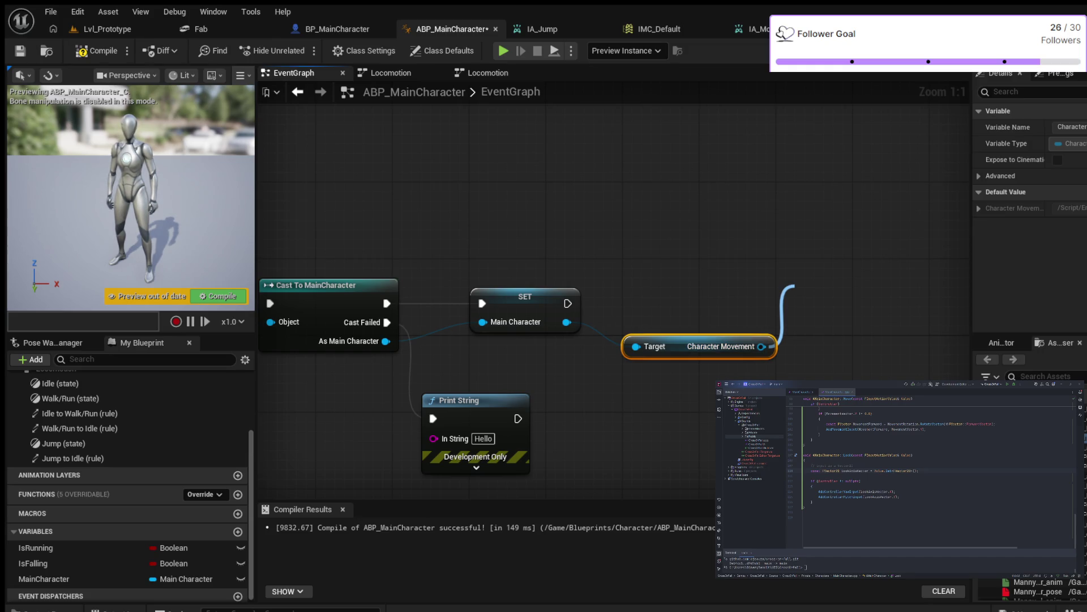
- Promote Character Movement to a variable named MovementComponent and chain its SET after Main Character's SET
{"action": "left_click", "coordinate": [821, 309]}
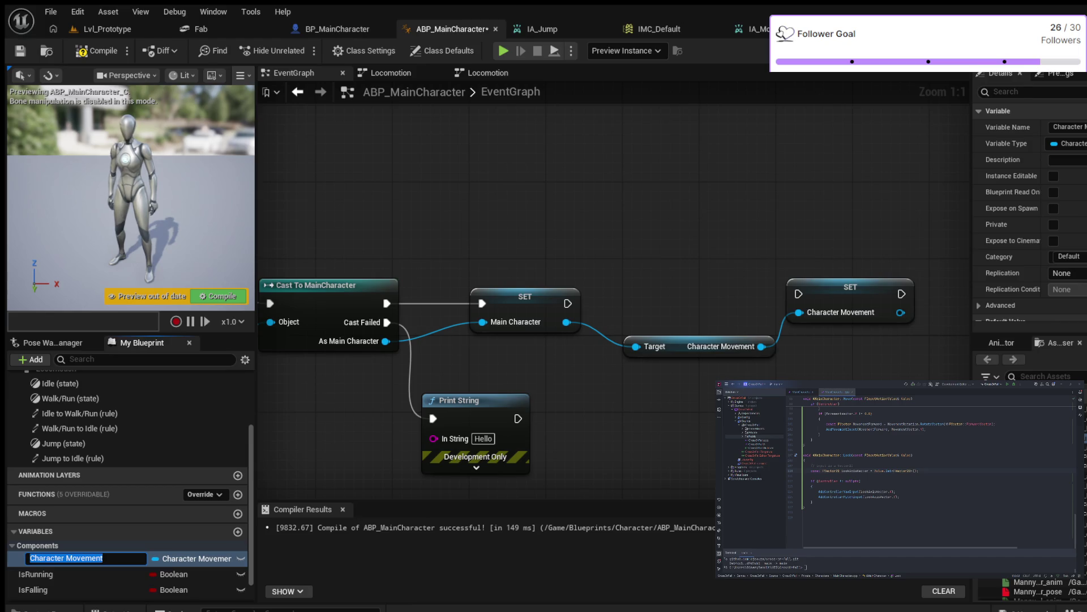
{"action": "key", "text": "End"}
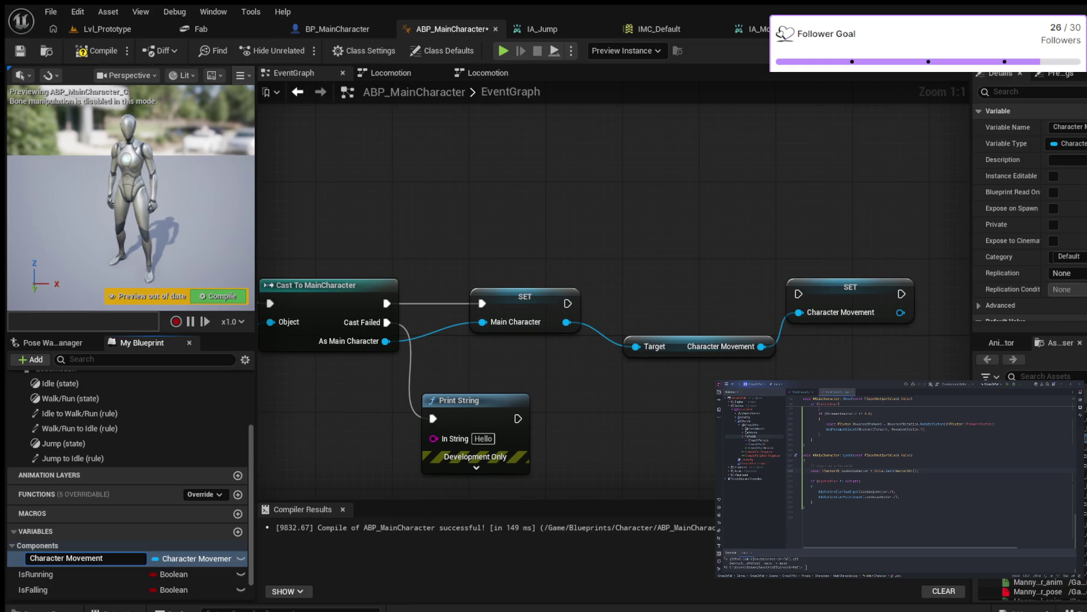
{"action": "key", "text": "ctrl+BackSpace"}
{"action": "key", "text": "Right"}
{"action": "key", "text": "Right"}
{"action": "key", "text": "Right"}
{"action": "type", "text": "Componne"}
{"action": "key", "text": "BackSpace"}
{"action": "key", "text": "BackSpace"}
{"action": "type", "text": "ent"}
{"action": "key", "text": "Return"}
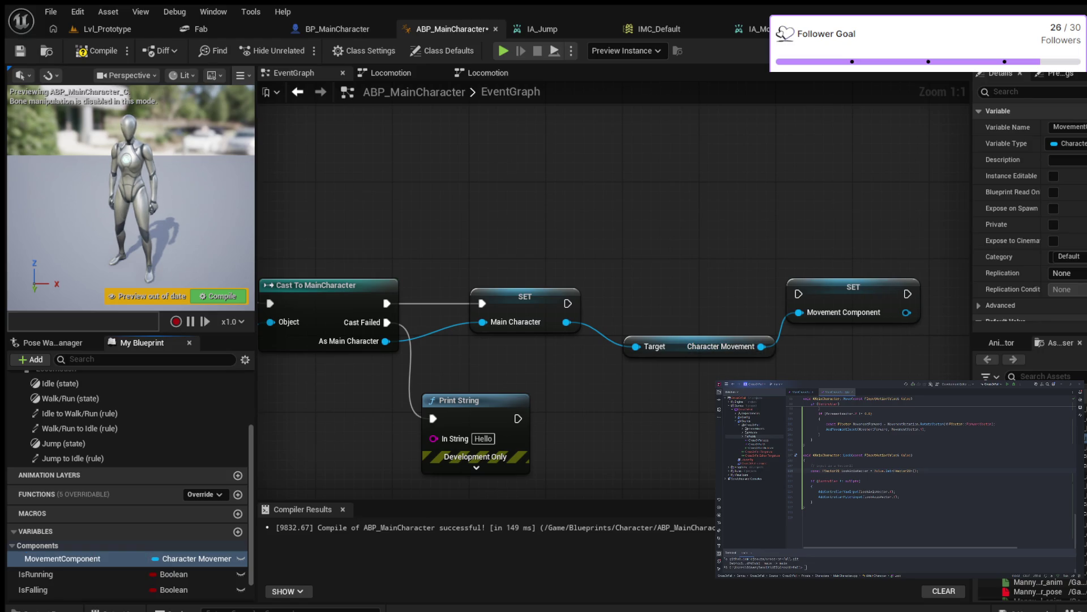
{"action": "left_click_drag", "start_coordinate": [567, 303], "coordinate": [799, 293]}
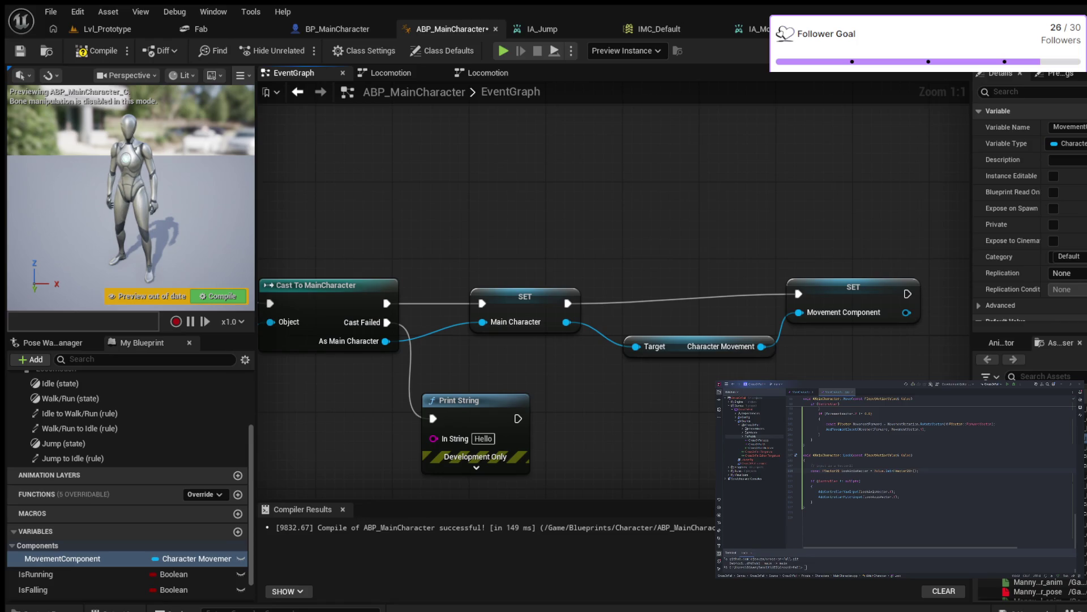
{"action": "left_click", "coordinate": [572, 300]}
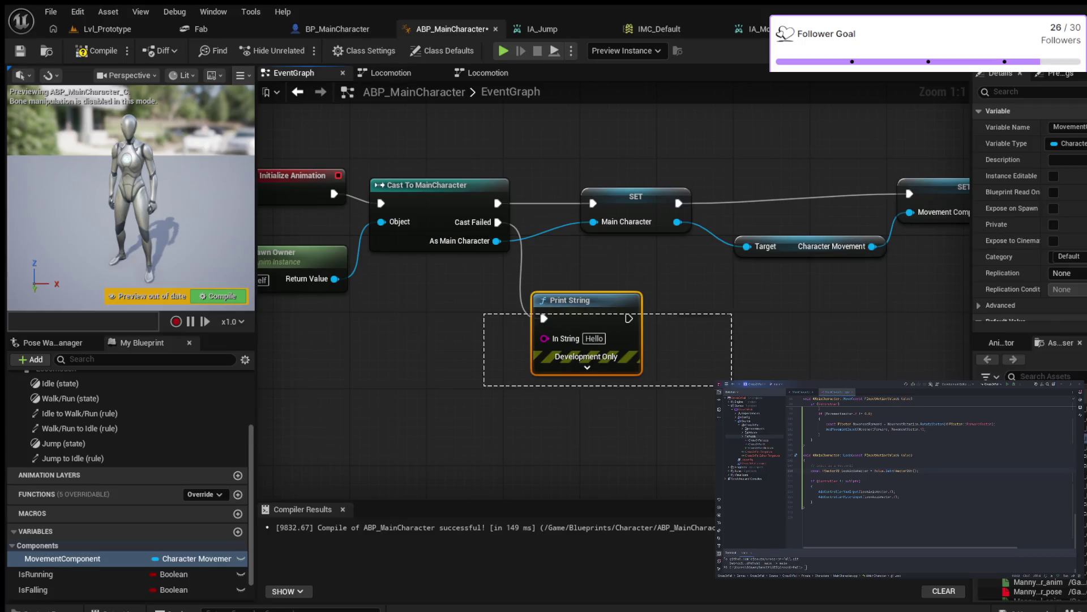
- Delete the debug Print String node and compile the animation blueprint
{"action": "key", "text": "Delete"}
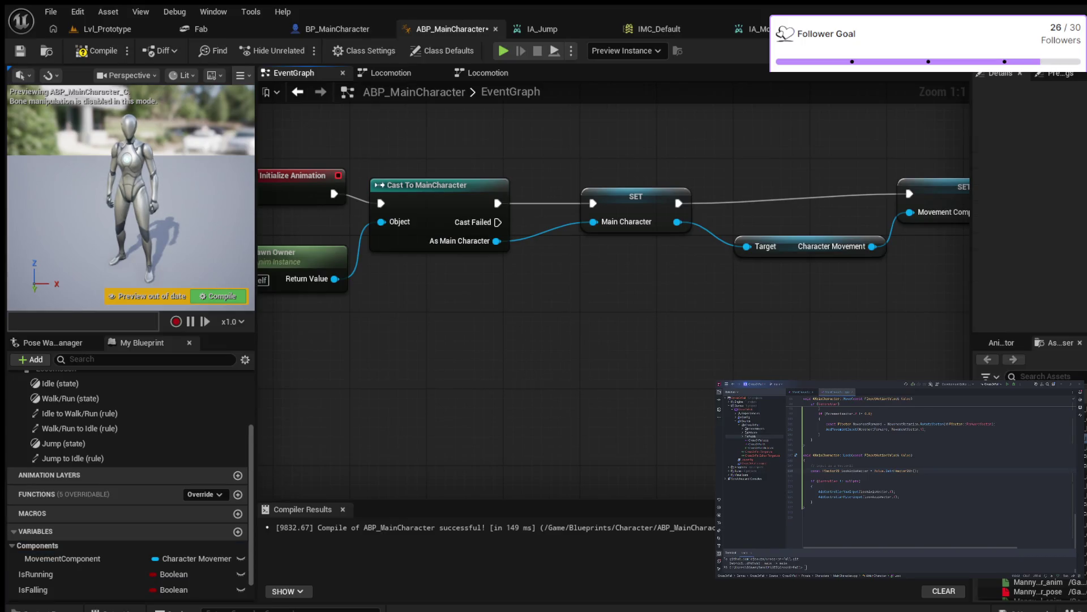
{"action": "scroll", "coordinate": [485, 290], "scroll_direction": "down", "scroll_amount": 1}
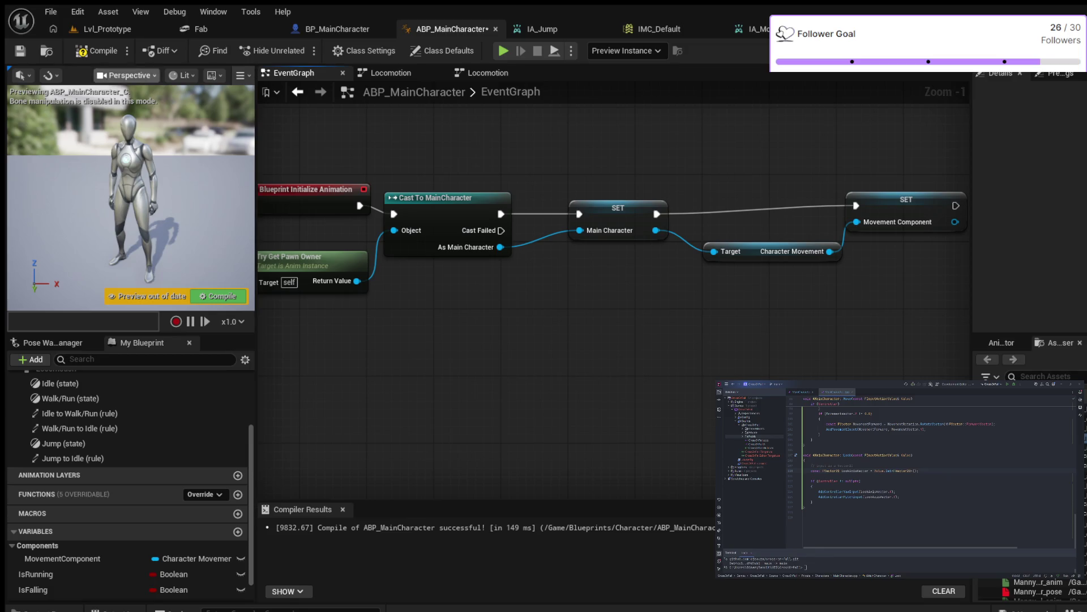
{"action": "left_click", "coordinate": [96, 51]}
- Restore the Event Blueprint Update Animation node below the initialize chain with an undo
{"action": "scroll", "coordinate": [470, 301], "scroll_direction": "down", "scroll_amount": 1}
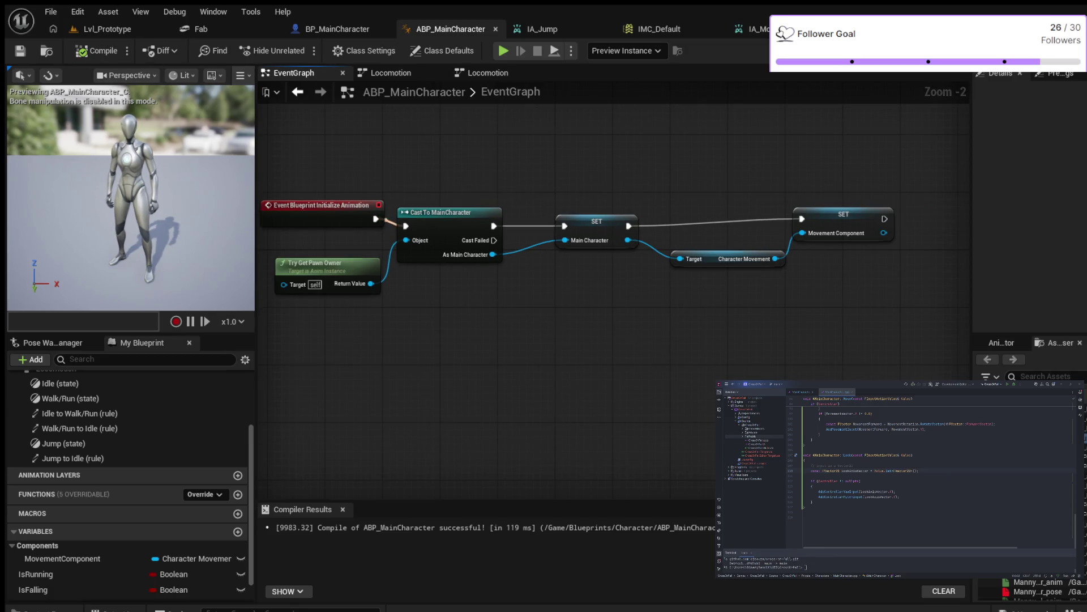
{"action": "left_click_drag", "start_coordinate": [441, 338], "coordinate": [546, 303]}
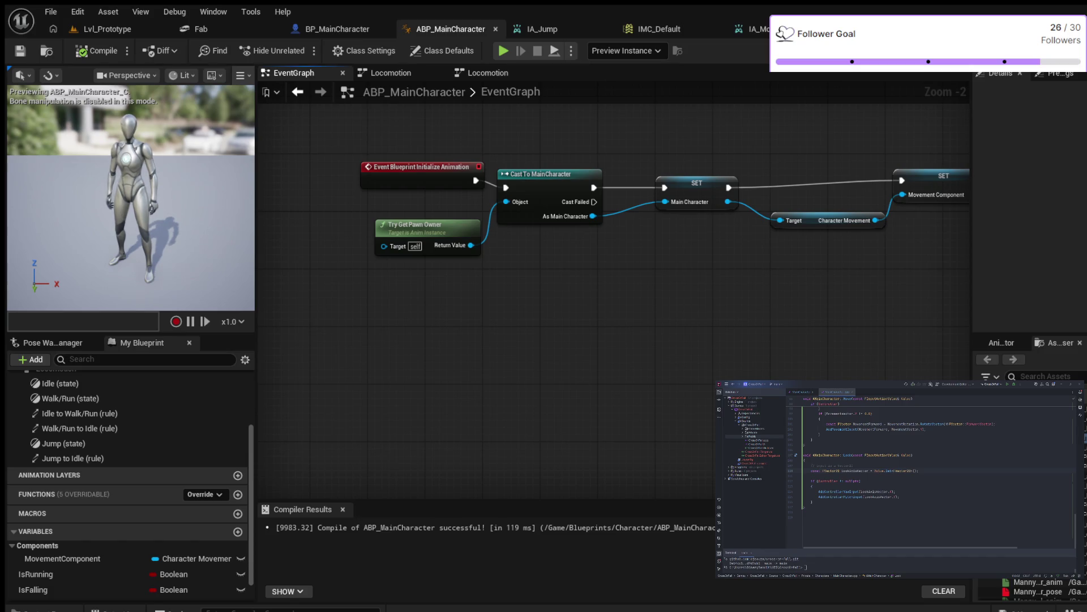
{"action": "left_click_drag", "start_coordinate": [377, 351], "coordinate": [376, 352]}
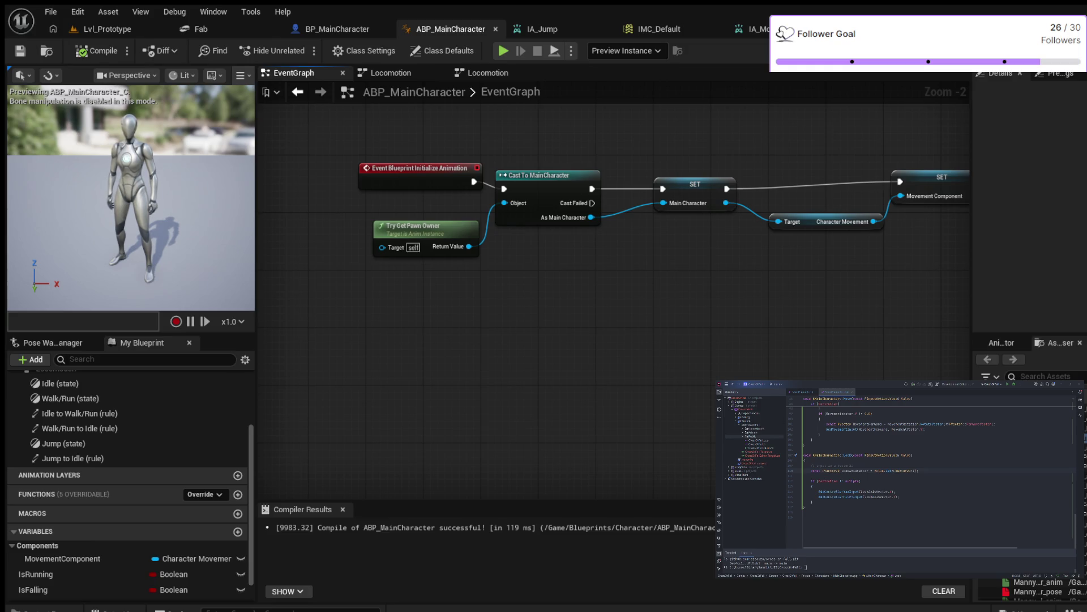
{"action": "key", "text": "ctrl+z"}
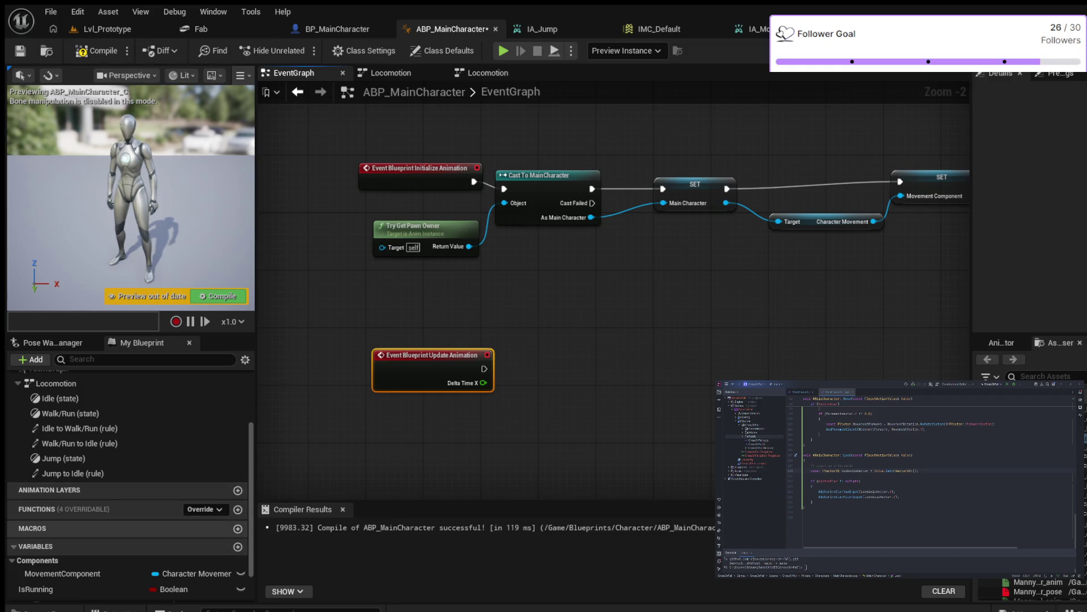
- Place a validated Main Character getter and wire Event Blueprint Update Animation's execution into it
{"action": "scroll", "coordinate": [85, 530], "scroll_direction": "down", "scroll_amount": 2}
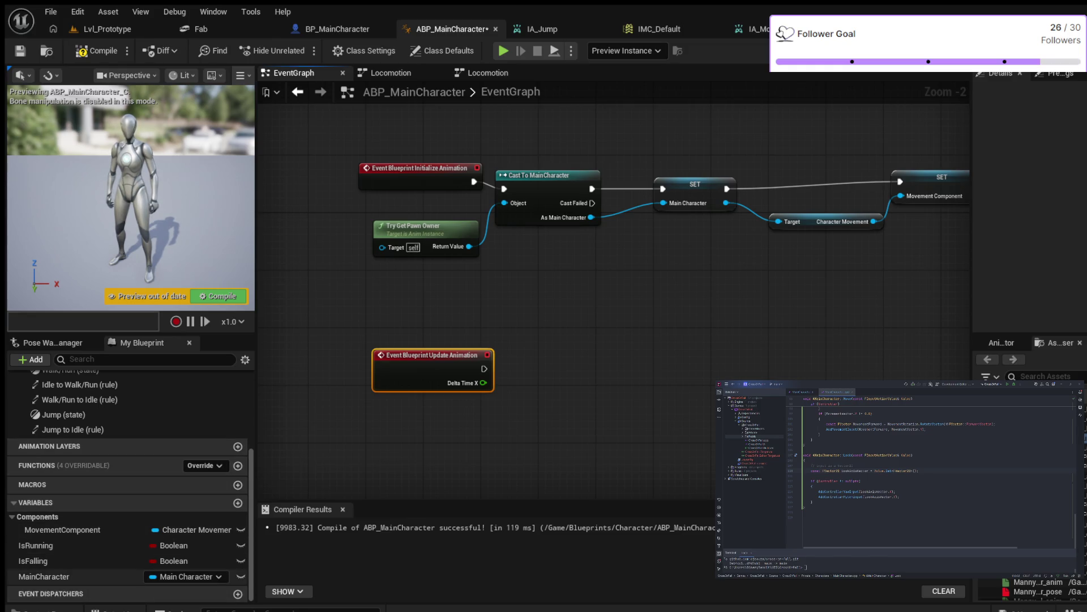
{"action": "left_click", "coordinate": [44, 576]}
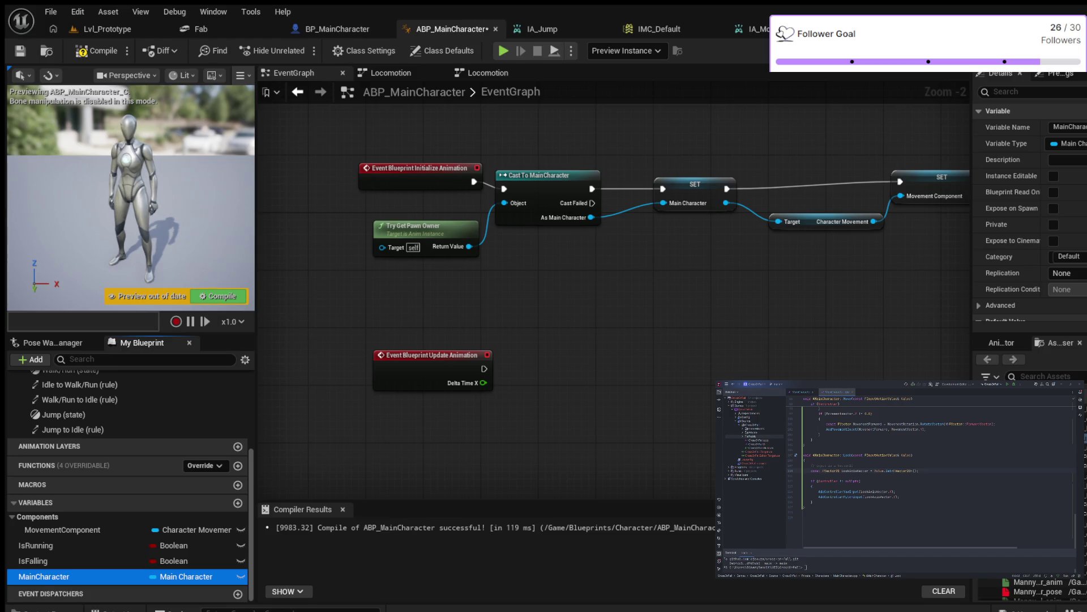
{"action": "left_click_drag", "start_coordinate": [44, 576], "coordinate": [561, 338]}
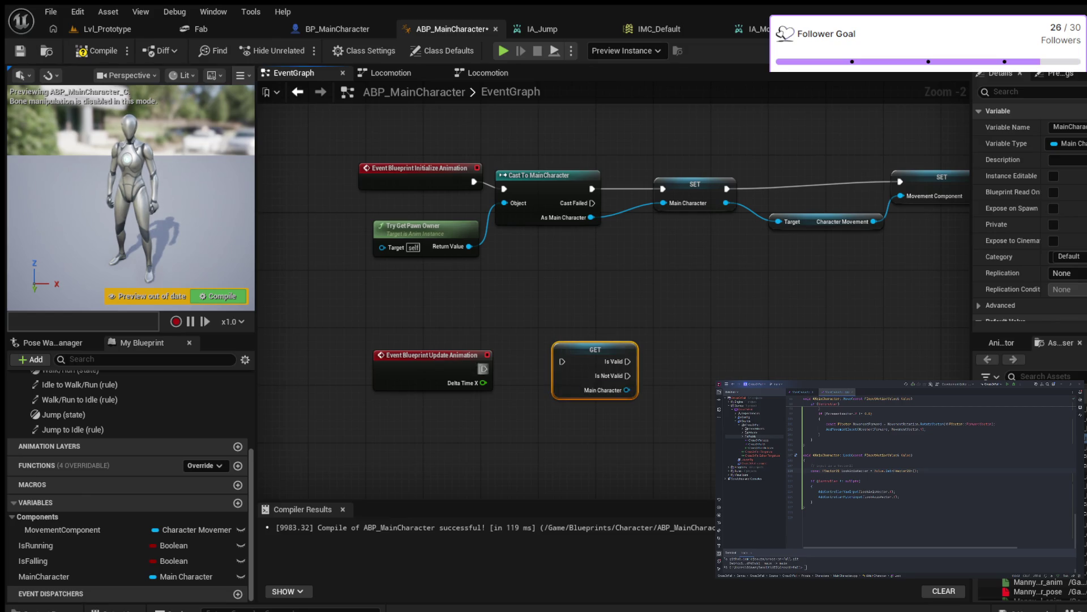
{"action": "left_click_drag", "start_coordinate": [484, 368], "coordinate": [547, 358]}
{"action": "left_click_drag", "start_coordinate": [562, 362], "coordinate": [562, 361]}
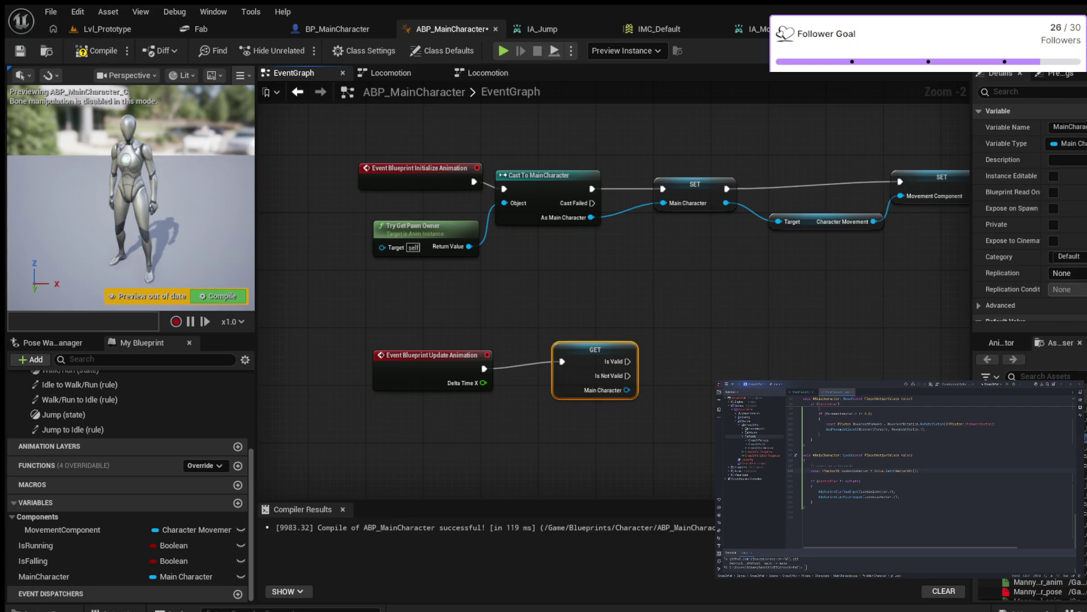
{"action": "key", "text": "q"}
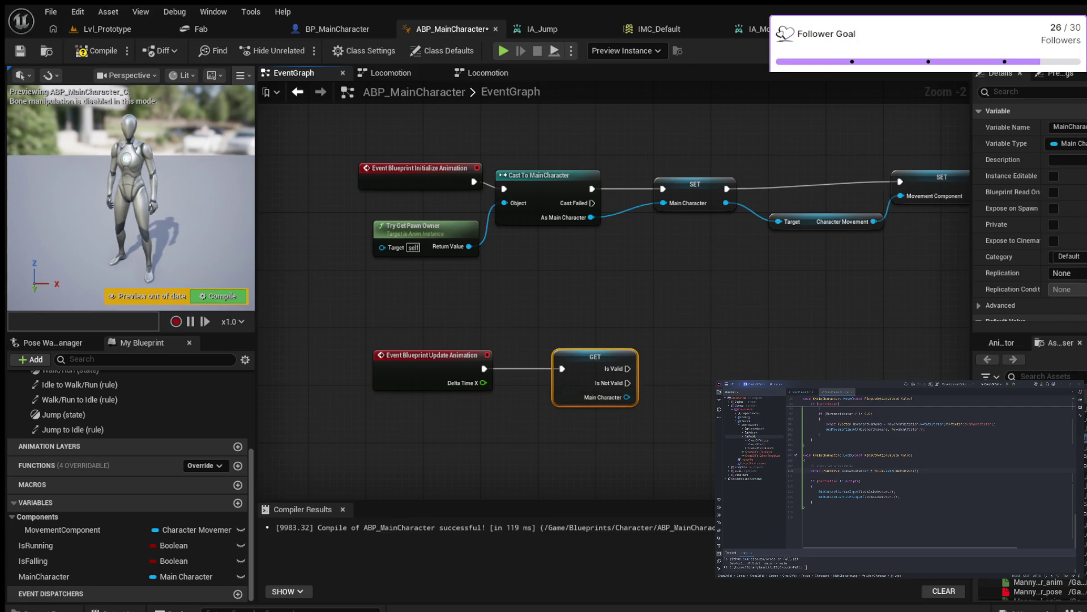
{"action": "left_click_drag", "start_coordinate": [628, 369], "coordinate": [698, 334]}
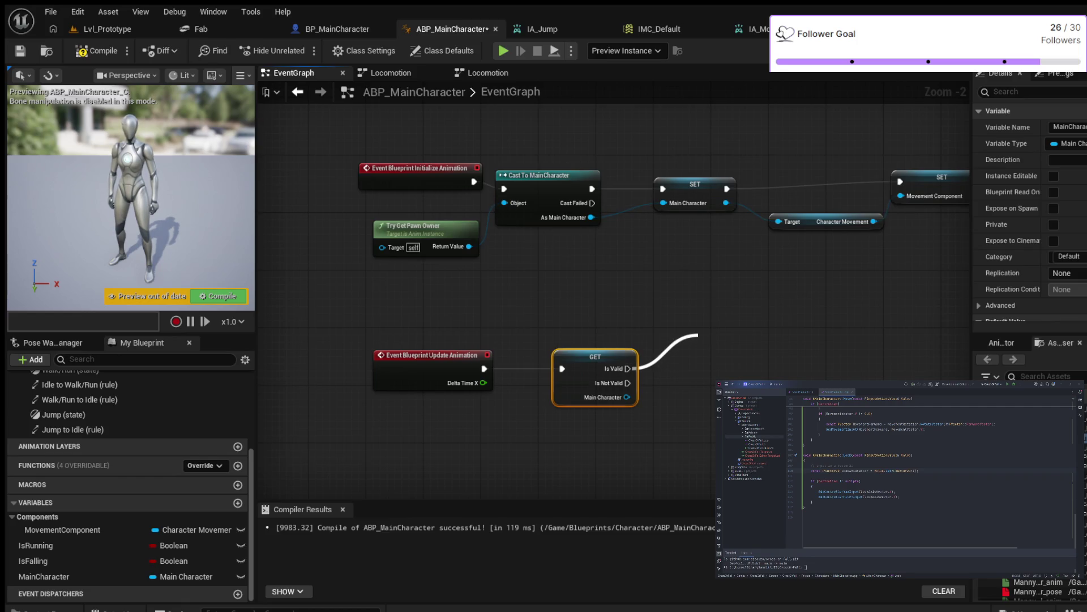
- Print OK on Is Valid and KO on Is Not Valid, then recompile with F7
{"action": "left_click_drag", "start_coordinate": [699, 335], "coordinate": [698, 334]}
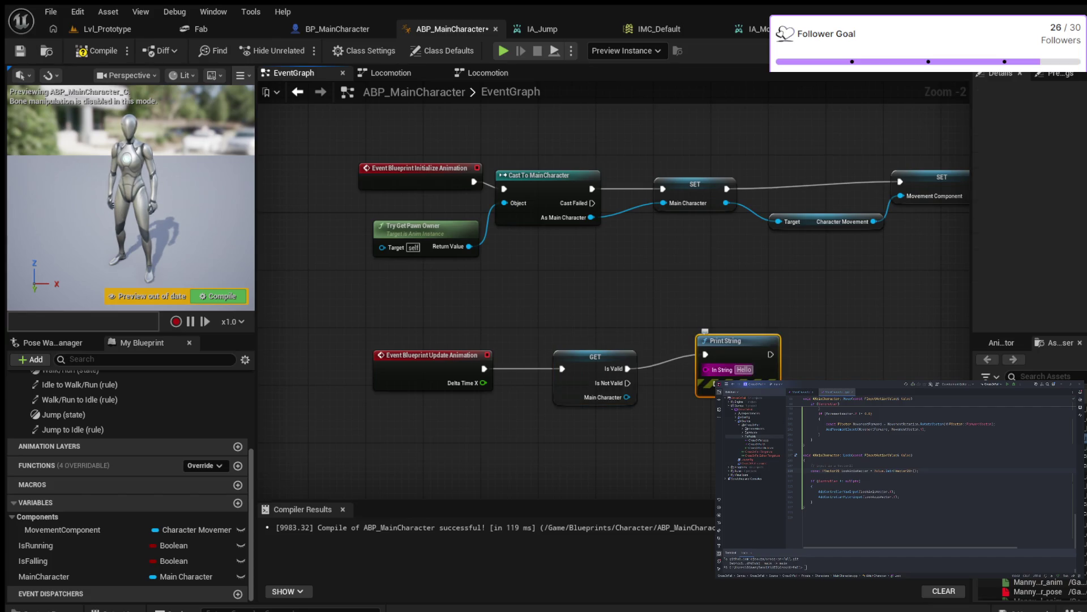
{"action": "type", "text": "O"}
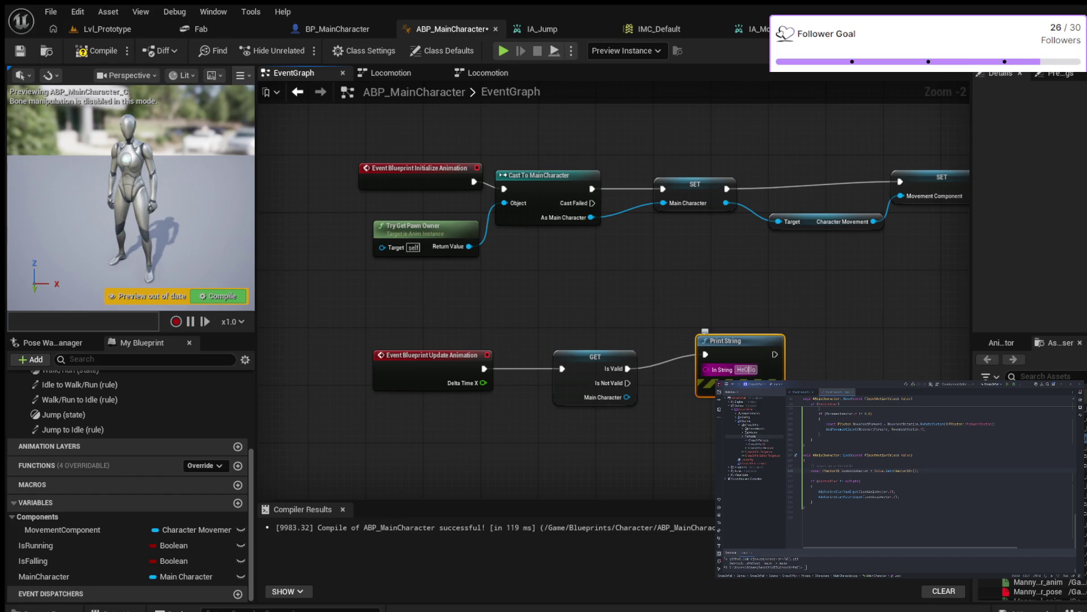
{"action": "type", "text": "OK"}
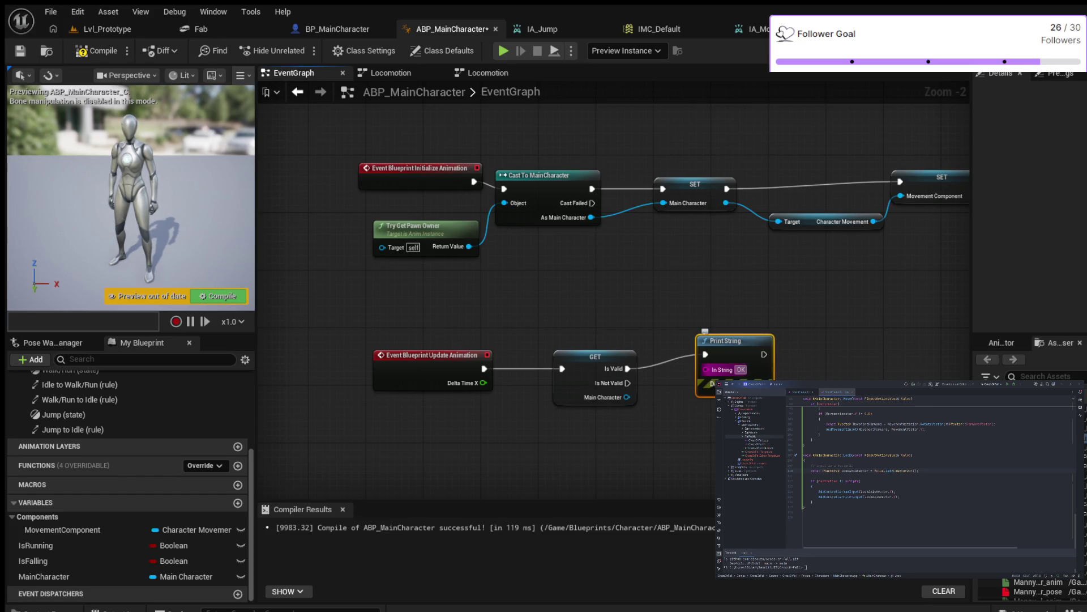
{"action": "key", "text": "Return"}
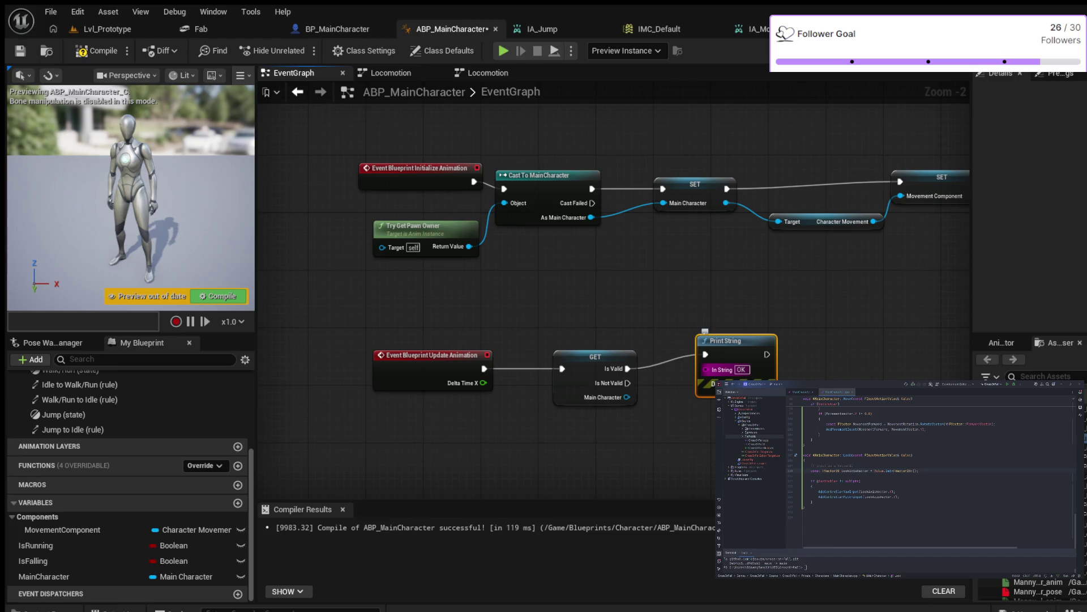
{"action": "left_click_drag", "start_coordinate": [731, 340], "coordinate": [721, 304]}
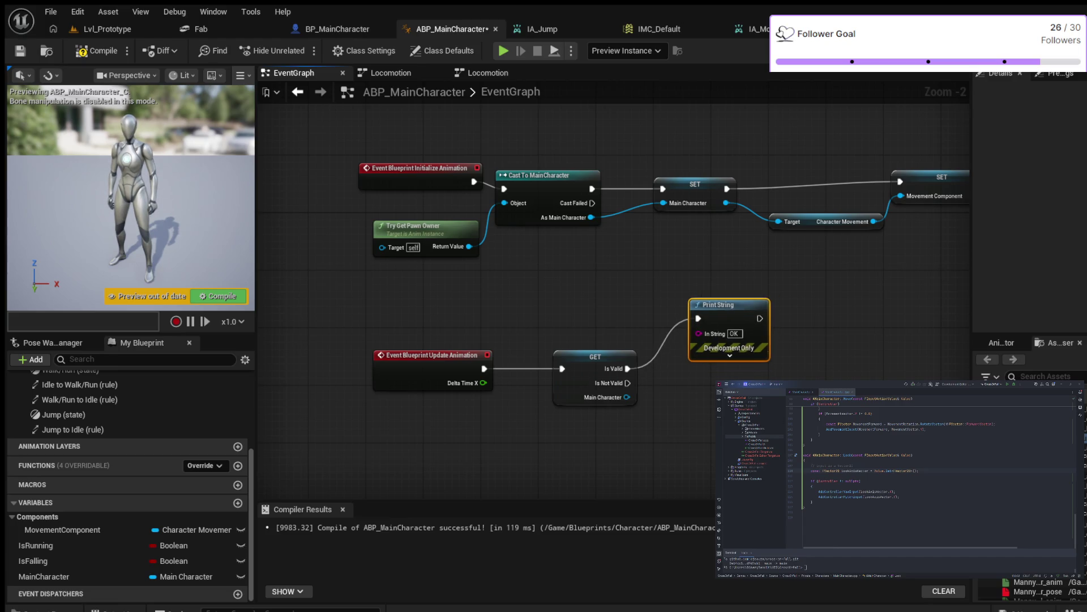
{"action": "left_click_drag", "start_coordinate": [628, 383], "coordinate": [701, 422]}
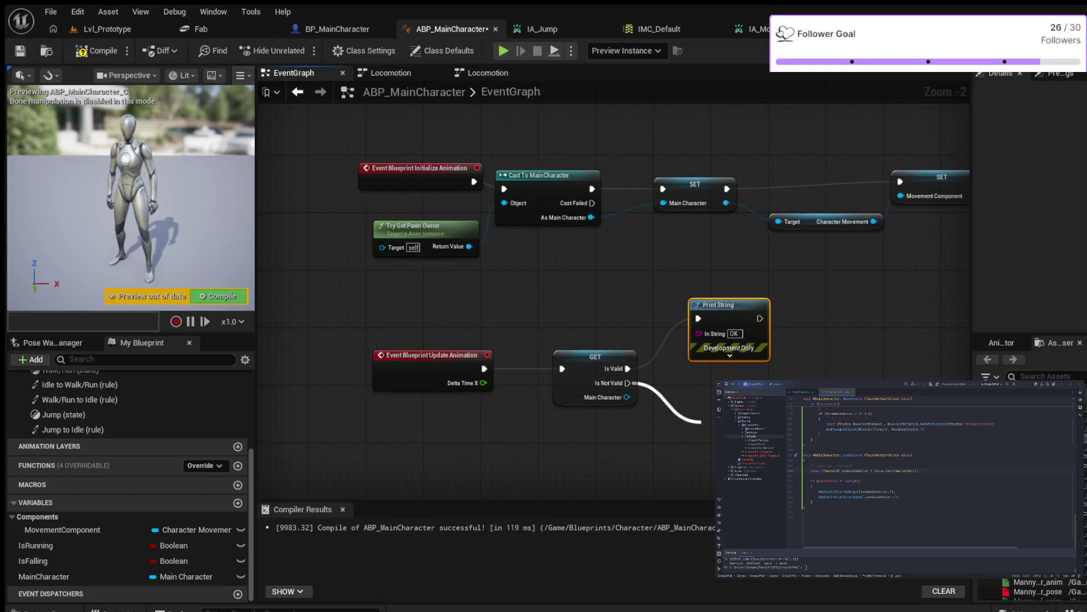
{"action": "key", "text": "Return"}
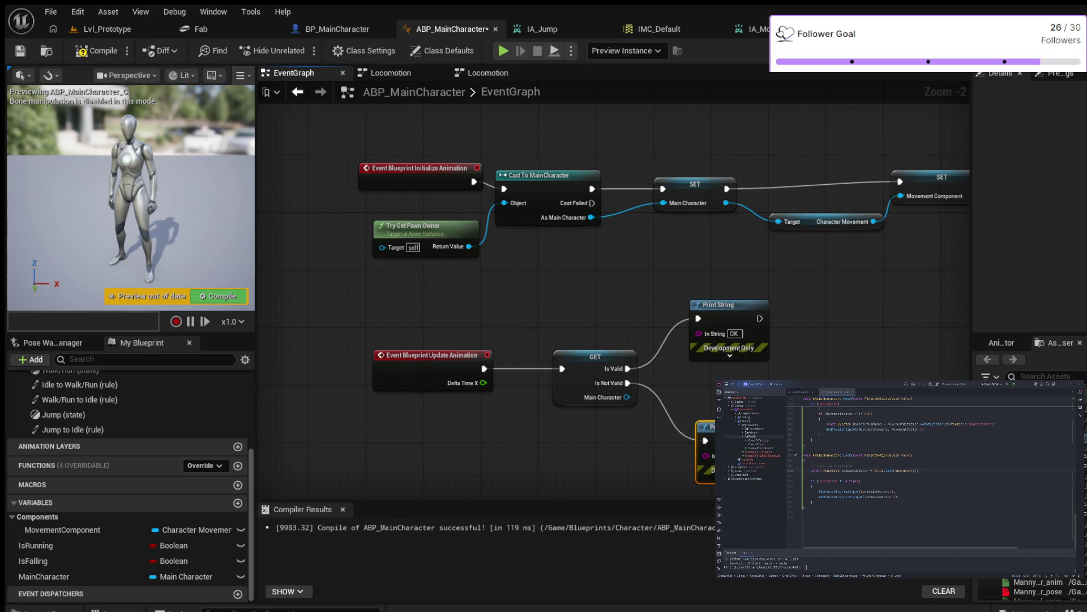
{"action": "key", "text": "F7"}
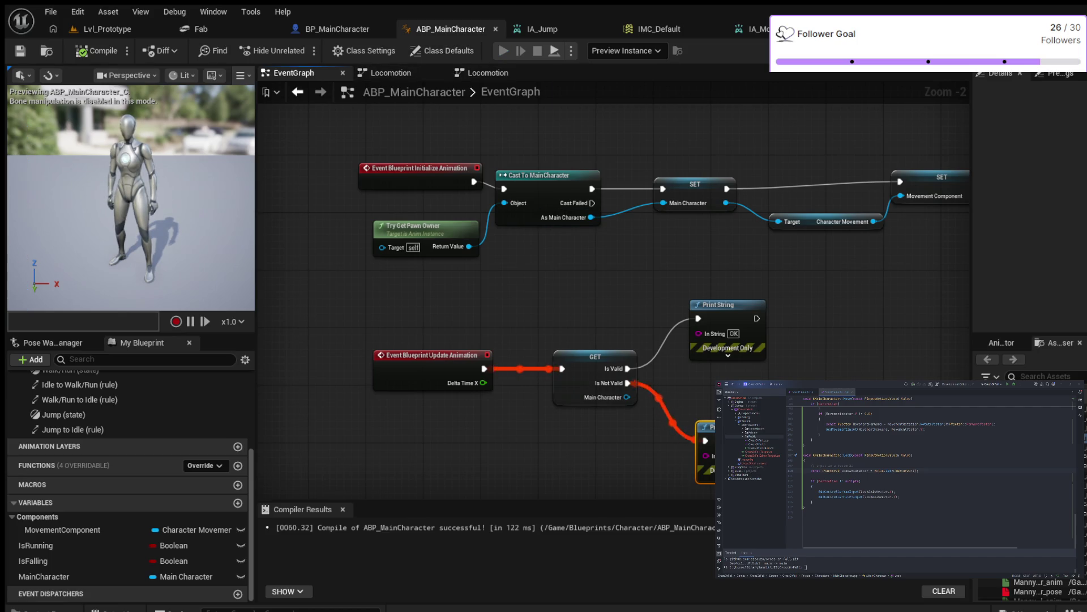
- Simulate the animation blueprint to check the OK/KO messages, then stop and launch Play-In-Editor
{"action": "left_click", "coordinate": [503, 51]}
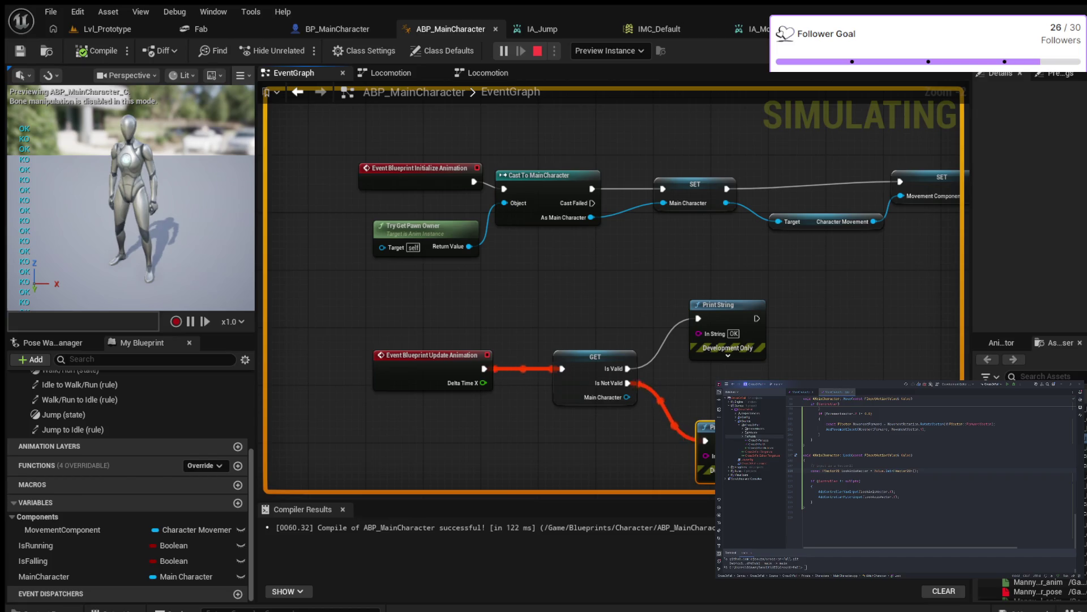
{"action": "key", "text": "Escape"}
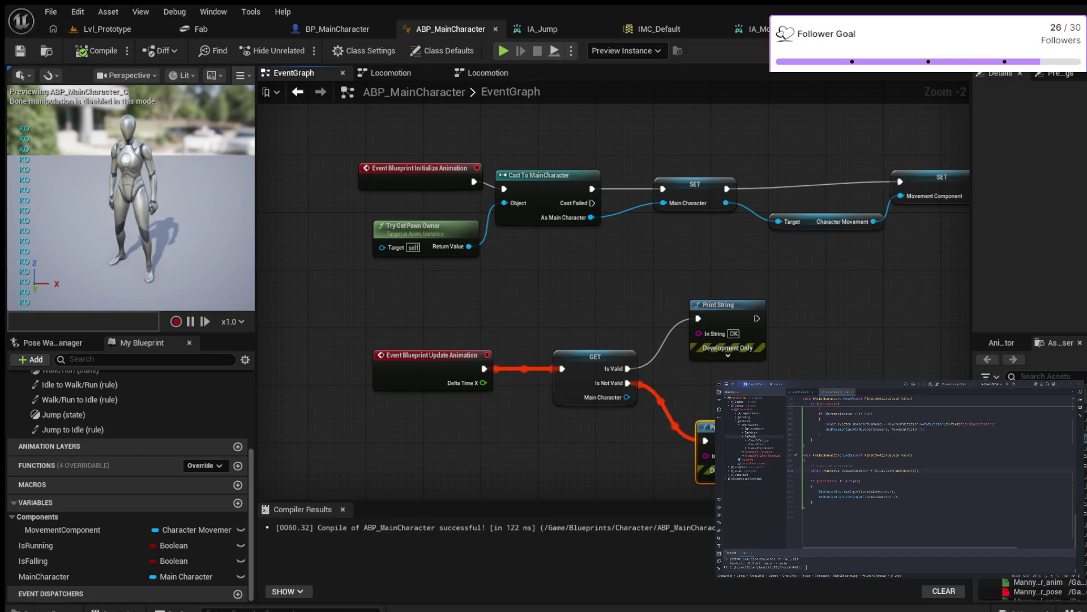
{"action": "key", "text": "alt+p"}
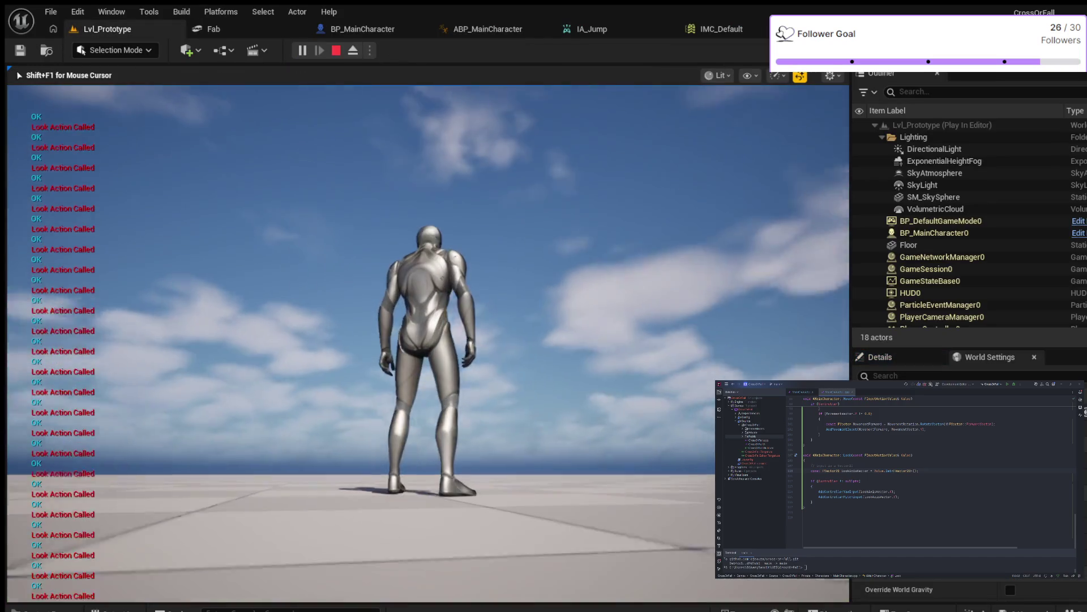
- Repeatedly start and stop Play-In-Editor sessions of Lvl_Prototype, ending back in the level editor
{"action": "mouse_move", "coordinate": [429, 344]}
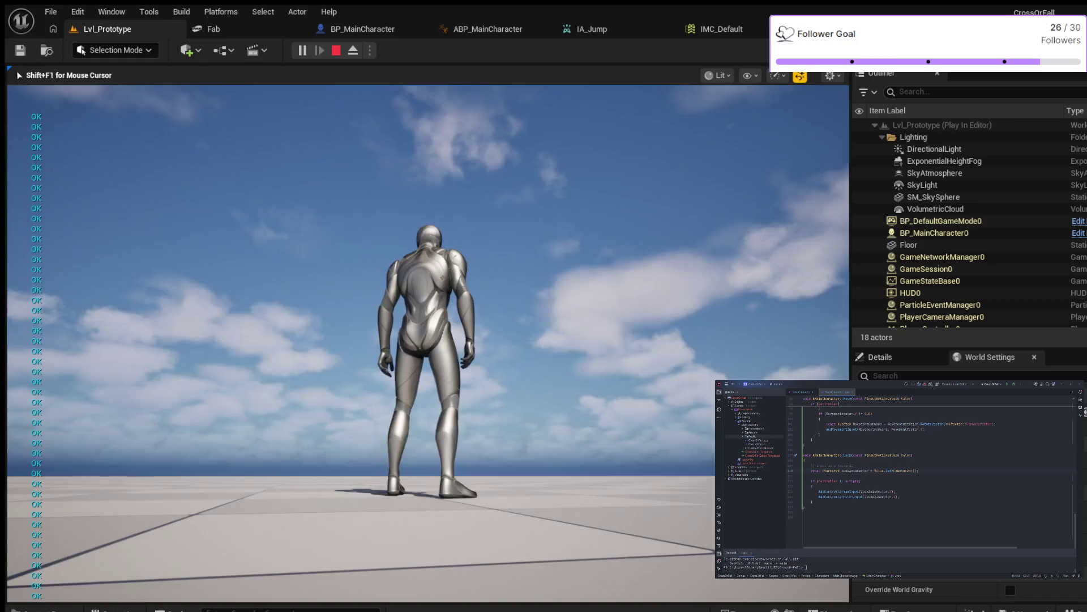
{"action": "mouse_move", "coordinate": [428, 306]}
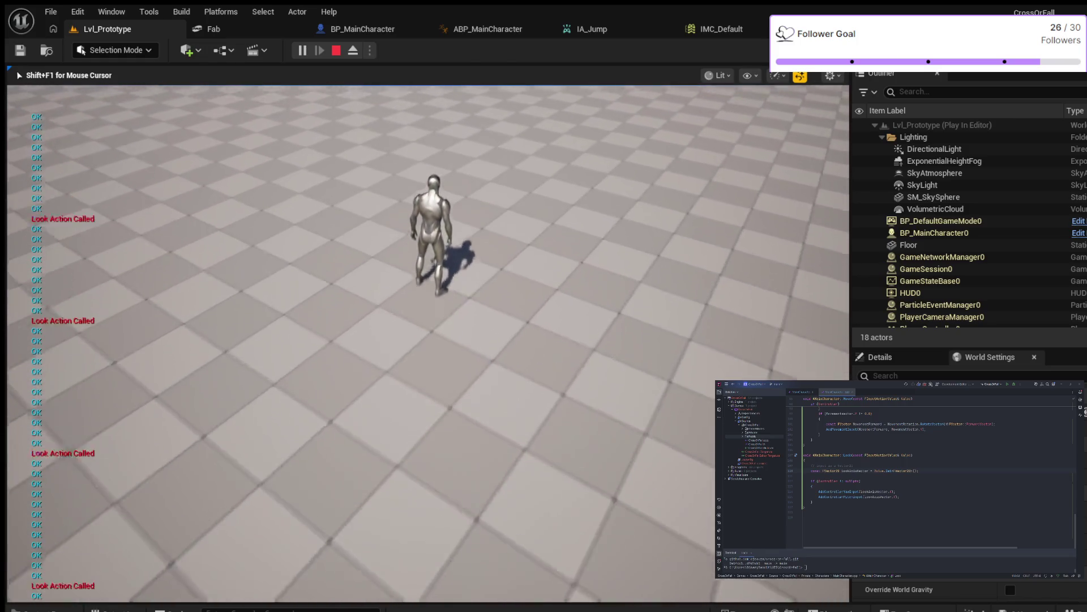
{"action": "key", "text": "Escape"}
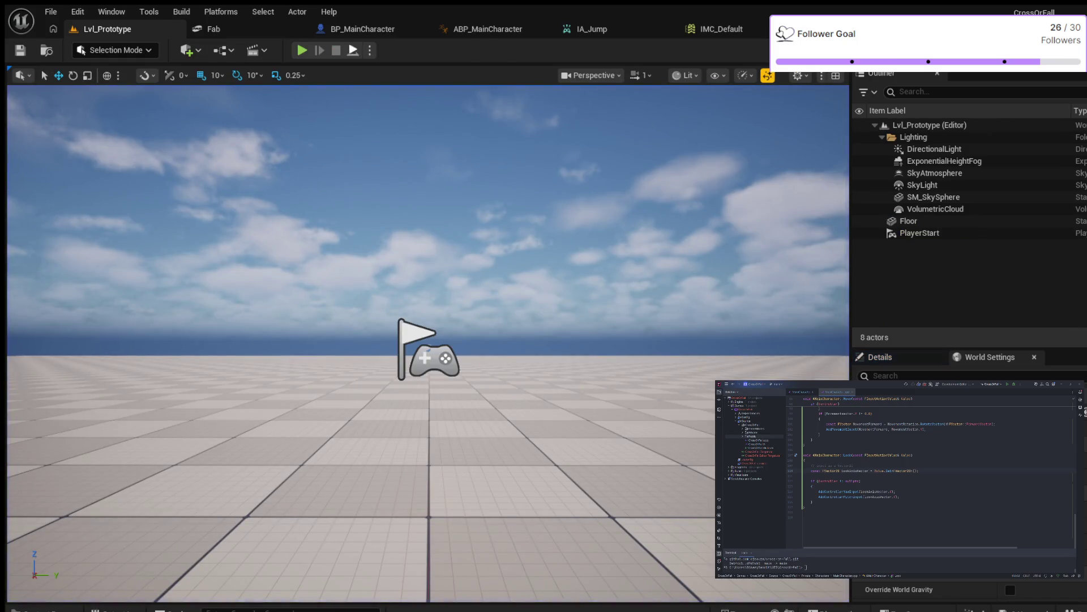
{"action": "left_click", "coordinate": [301, 50]}
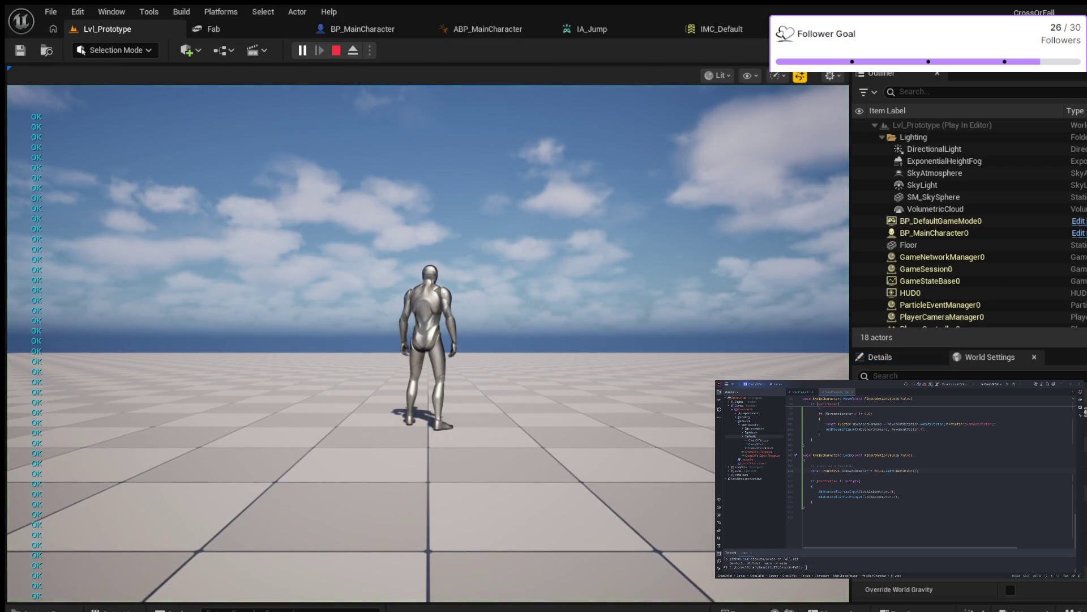
{"action": "key", "text": "Escape"}
{"action": "left_click", "coordinate": [301, 50]}
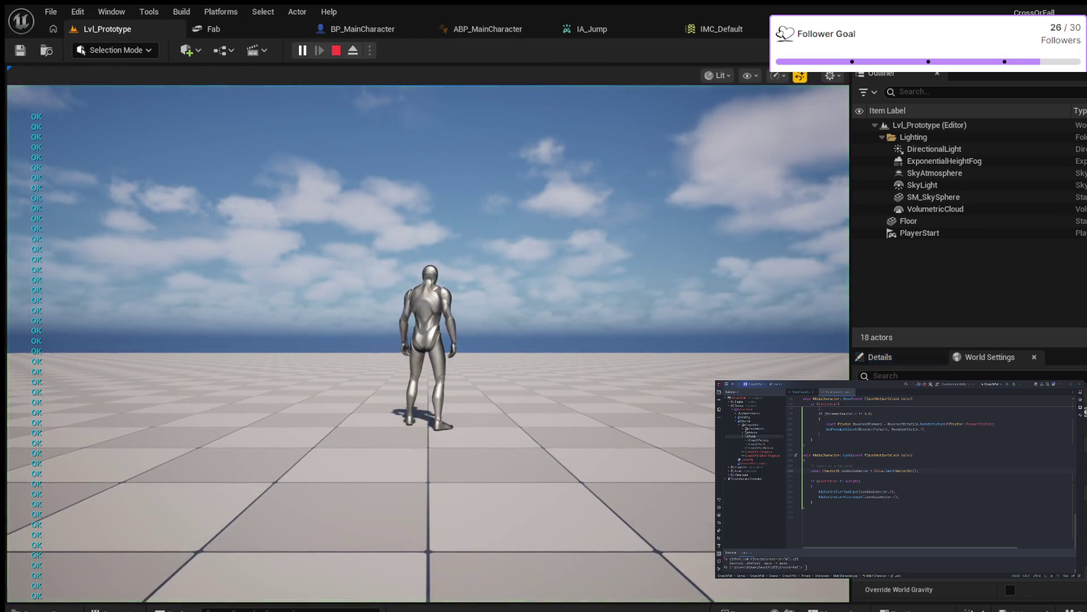
{"action": "key", "text": "Escape"}
{"action": "left_click", "coordinate": [302, 50]}
{"action": "key", "text": "Pause"}
{"action": "key", "text": "Escape"}
{"action": "key", "text": "alt+p"}
{"action": "key", "text": "Escape"}
{"action": "key", "text": "alt+p"}
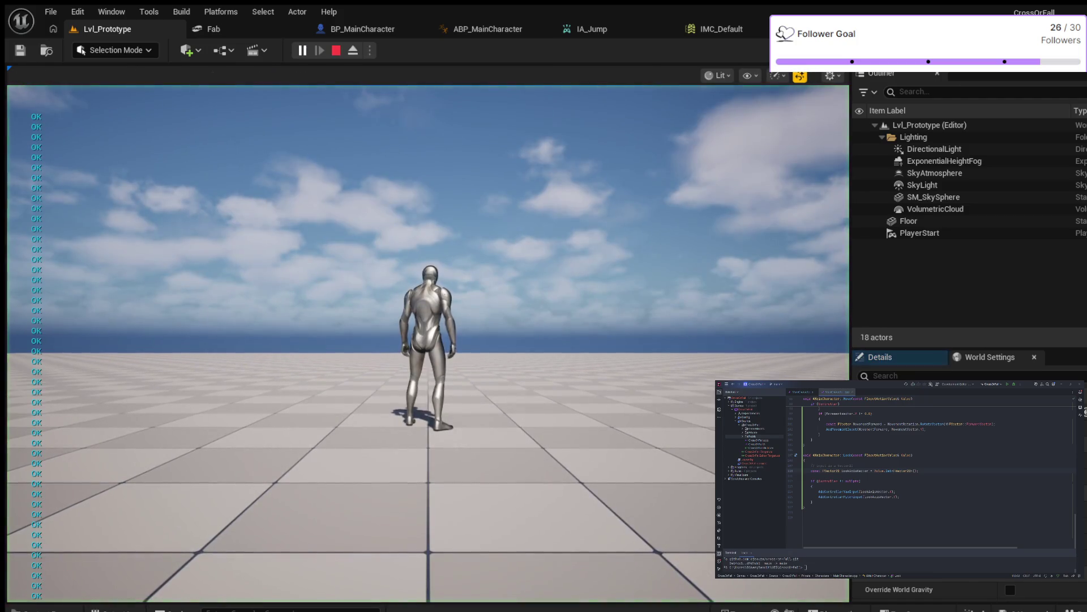
{"action": "key", "text": "Escape"}
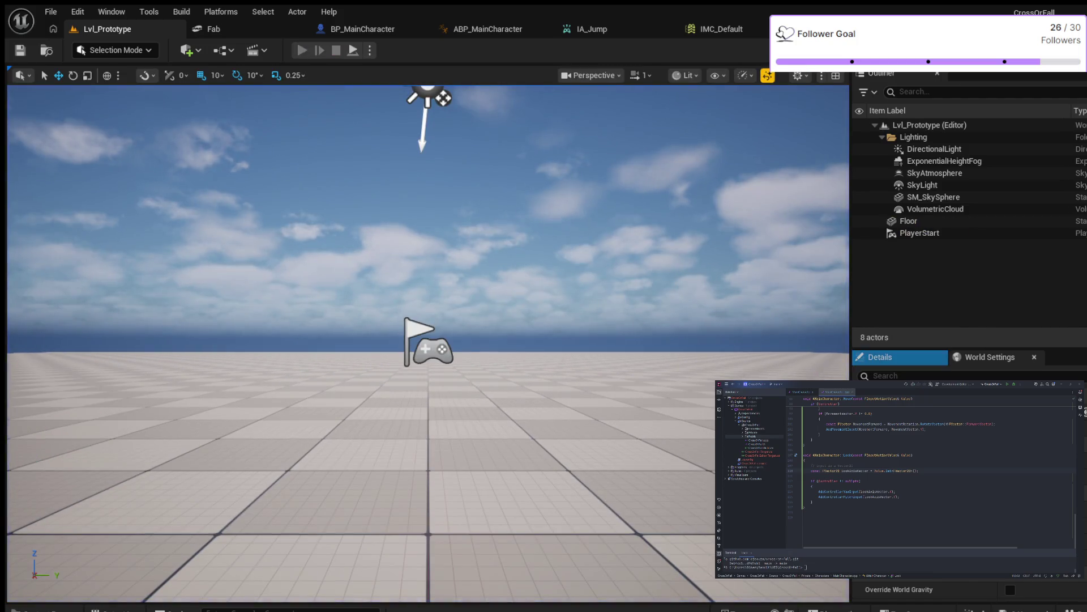
{"action": "key", "text": "alt+p"}
{"action": "key", "text": "Escape"}
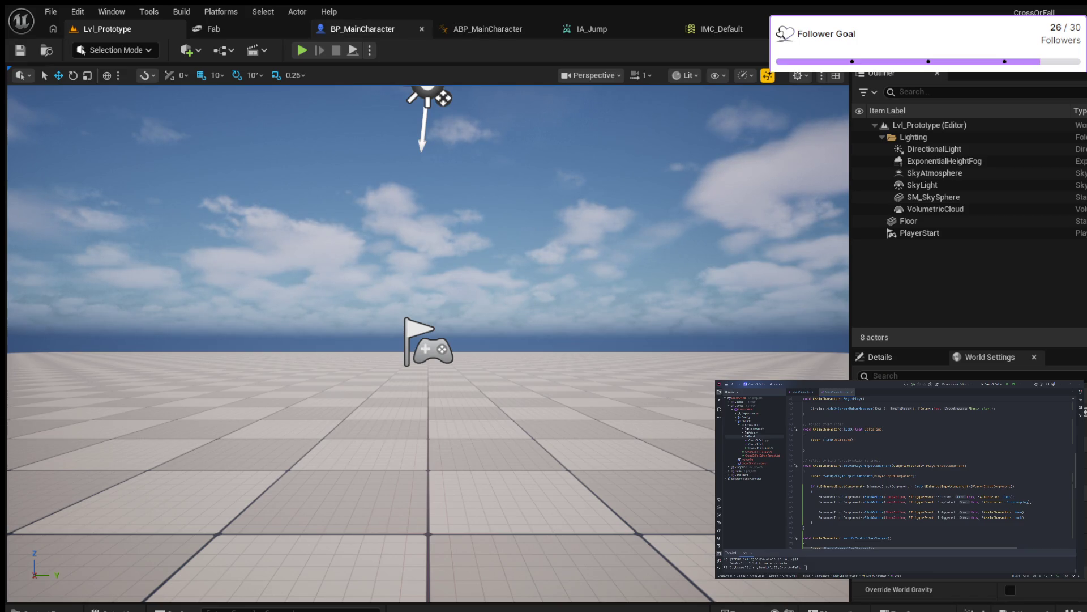
{"action": "left_click", "coordinate": [362, 29]}
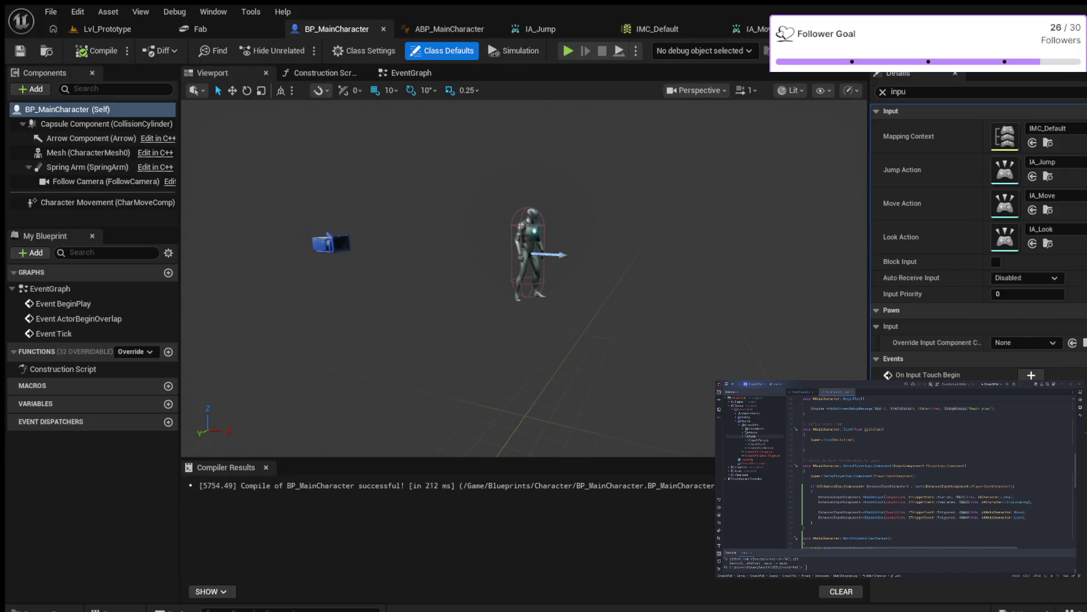
- Check BP_MainCharacter's EventGraph and Viewport, then return to ABP_MainCharacter's EventGraph
{"action": "left_click", "coordinate": [412, 72]}
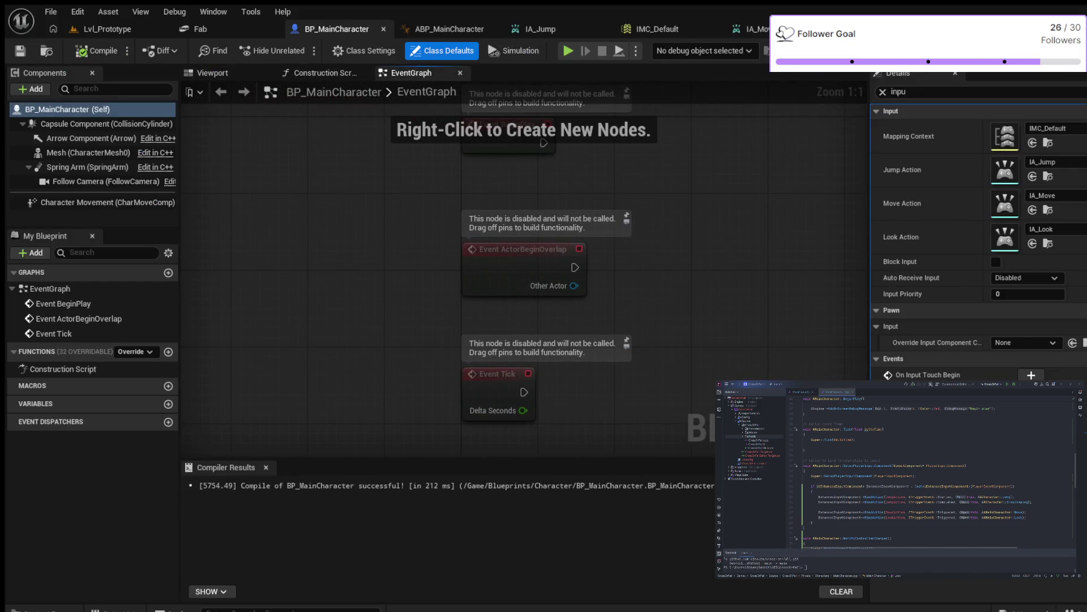
{"action": "left_click", "coordinate": [213, 73]}
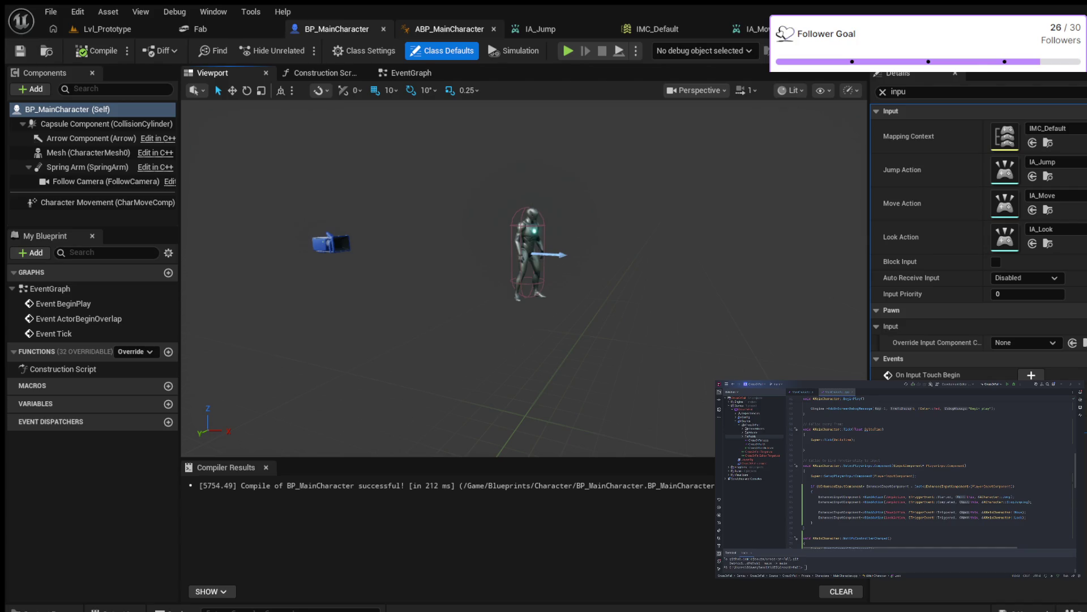
{"action": "left_click", "coordinate": [450, 29]}
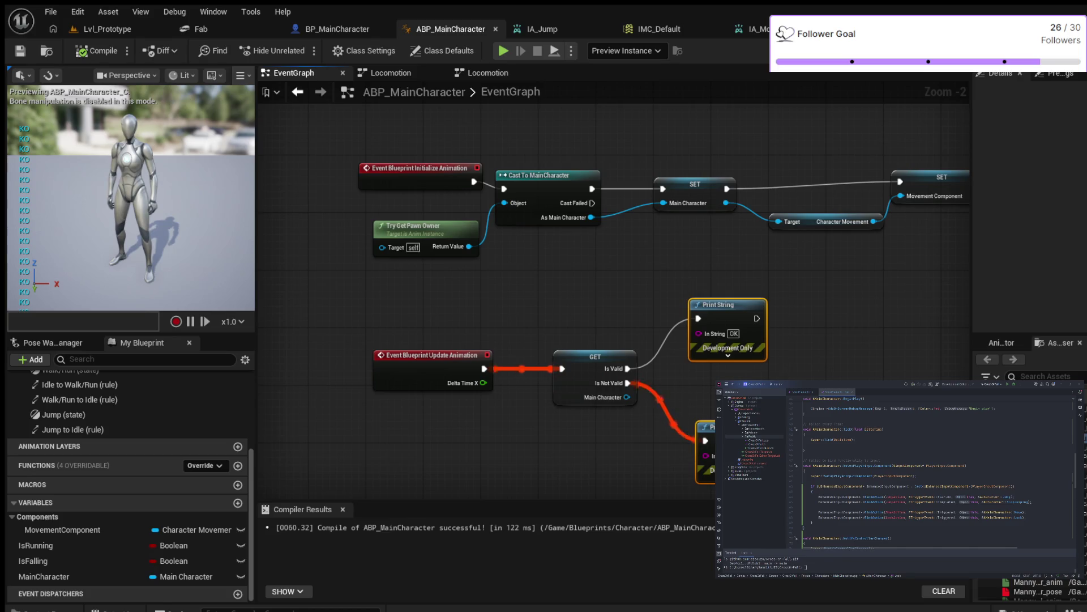
- Delete the Print String node and add a Sequence node fed by GET's Is Valid pin
{"action": "key", "text": "Delete"}
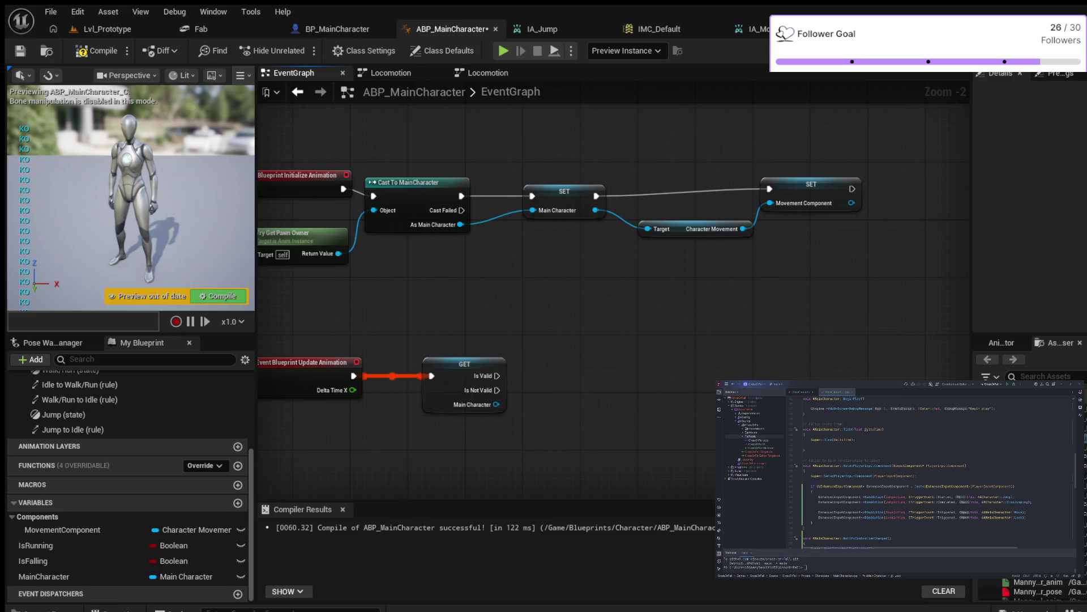
{"action": "left_click", "coordinate": [622, 383]}
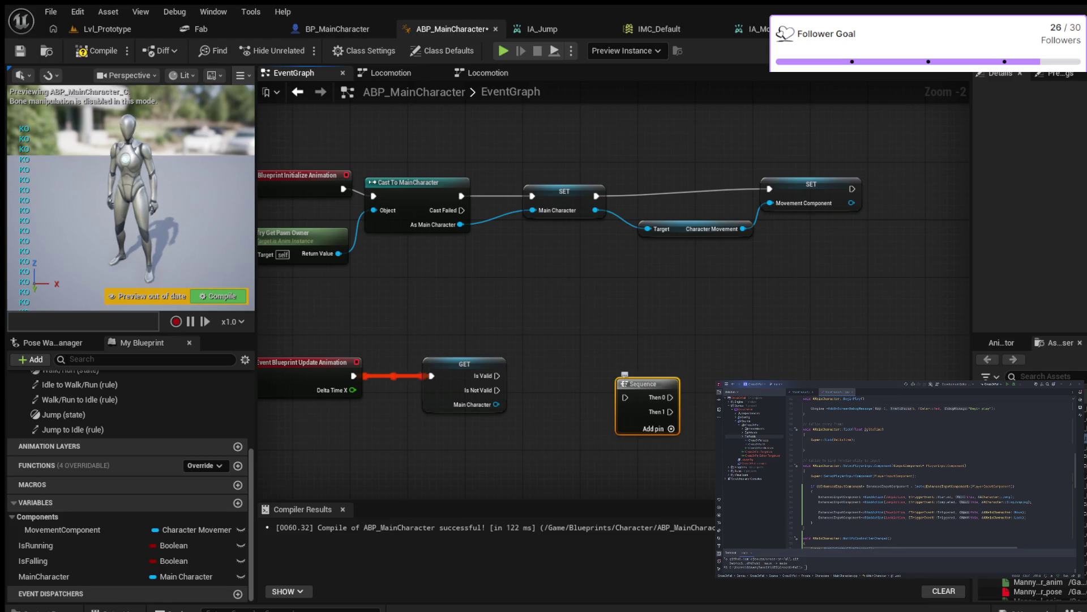
{"action": "left_click_drag", "start_coordinate": [624, 375], "coordinate": [581, 353]}
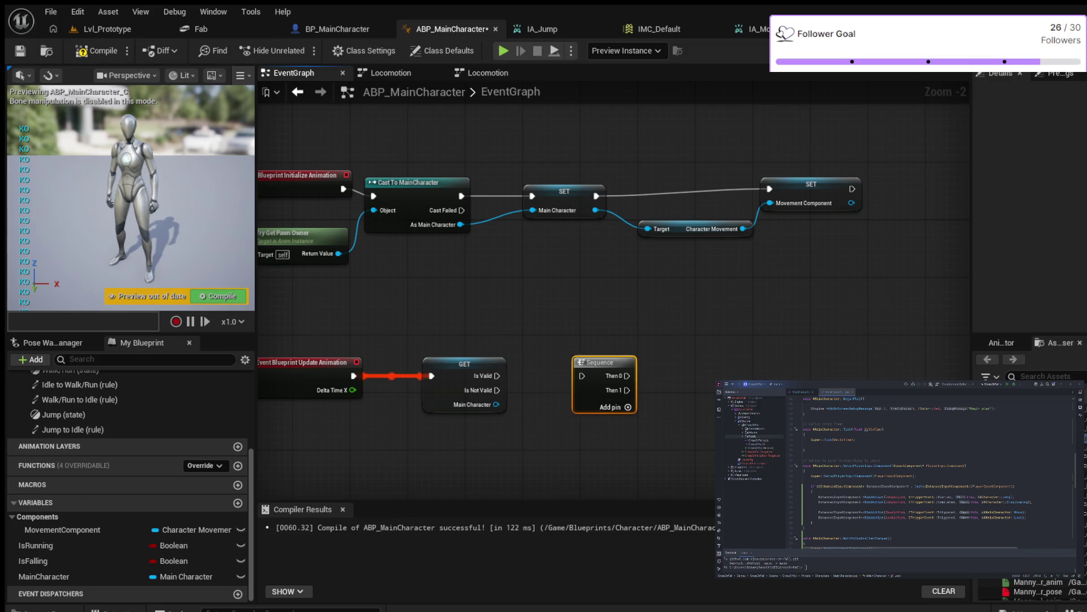
{"action": "mouse_move", "coordinate": [496, 376]}
{"action": "left_mouse_down"}
{"action": "mouse_move", "coordinate": [582, 375]}
{"action": "mouse_move", "coordinate": [574, 359]}
{"action": "left_mouse_up"}
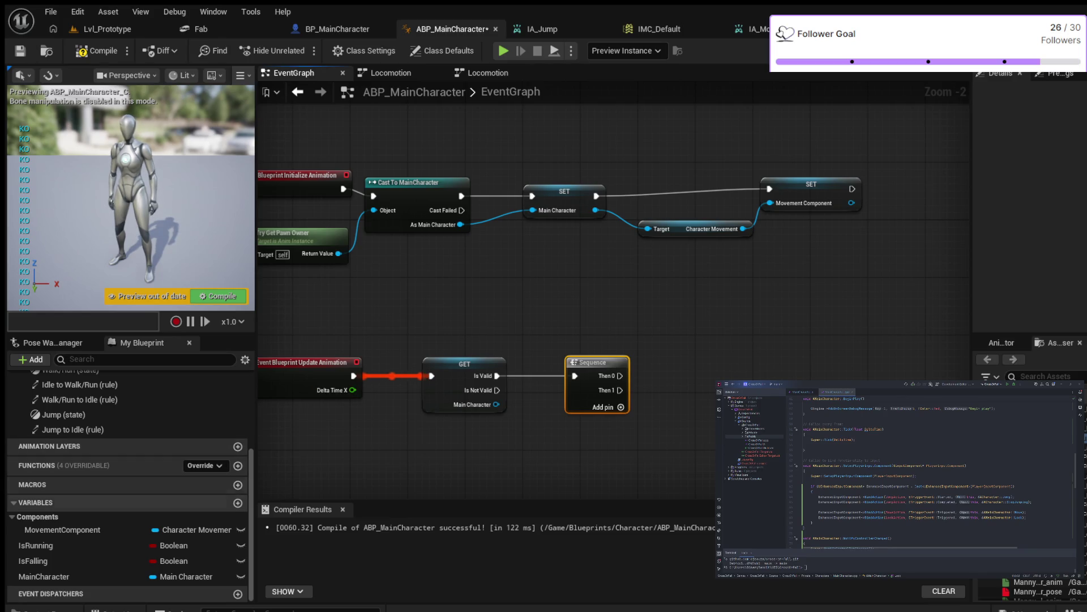
{"action": "left_click", "coordinate": [62, 529]}
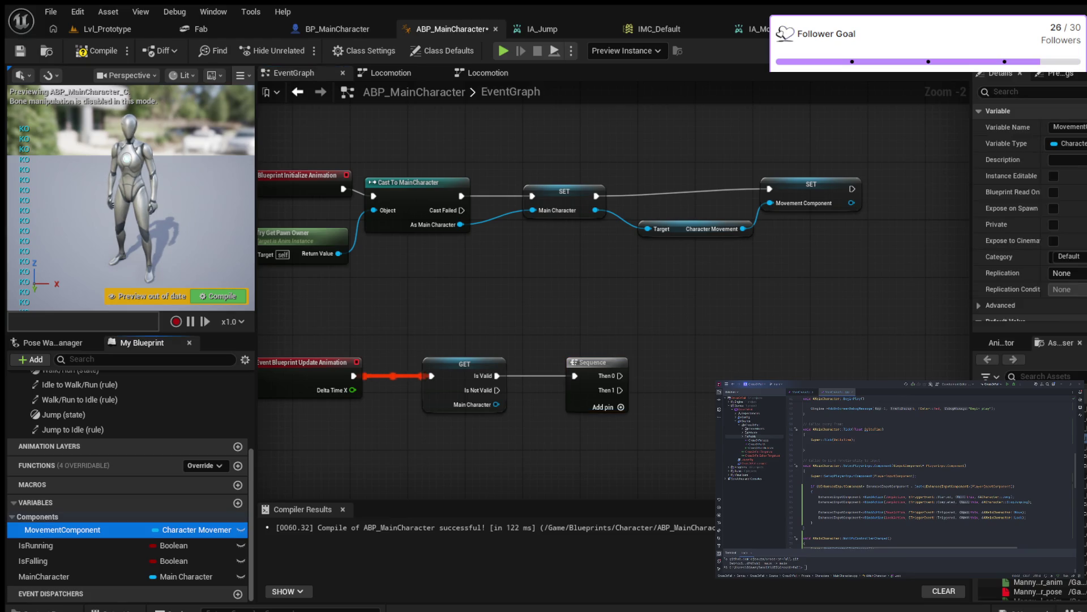
- Get the Movement Component's Velocity and promote it to a new Velocity variable
{"action": "mouse_move", "coordinate": [62, 530]}
{"action": "left_mouse_down"}
{"action": "mouse_move", "coordinate": [677, 379]}
{"action": "mouse_move", "coordinate": [555, 377]}
{"action": "left_mouse_up"}
{"action": "scroll", "coordinate": [589, 405], "scroll_direction": "up", "scroll_amount": 2}
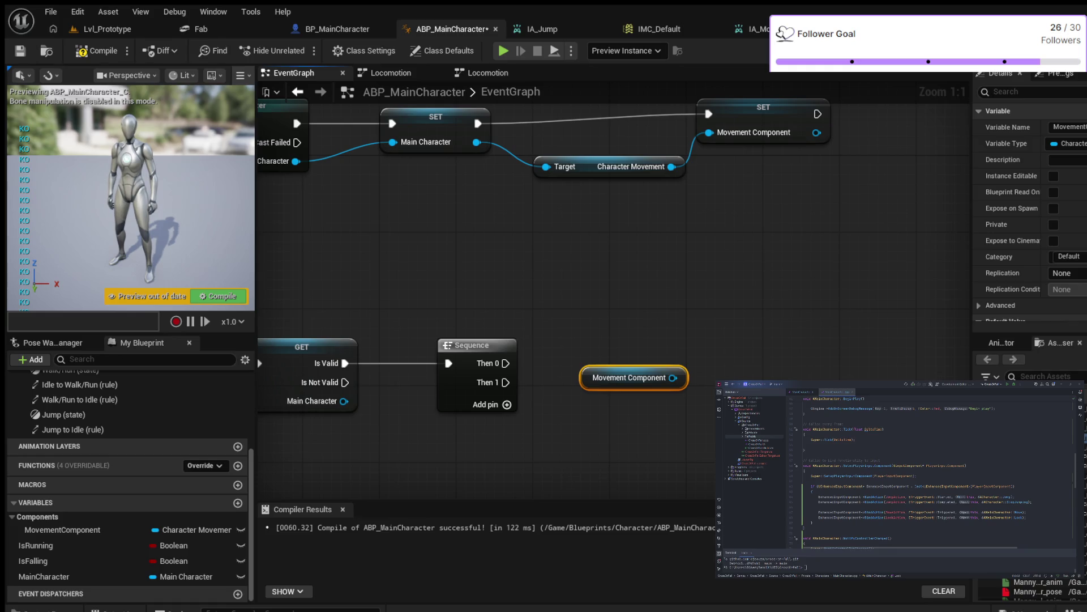
{"action": "left_click_drag", "start_coordinate": [673, 378], "coordinate": [713, 329]}
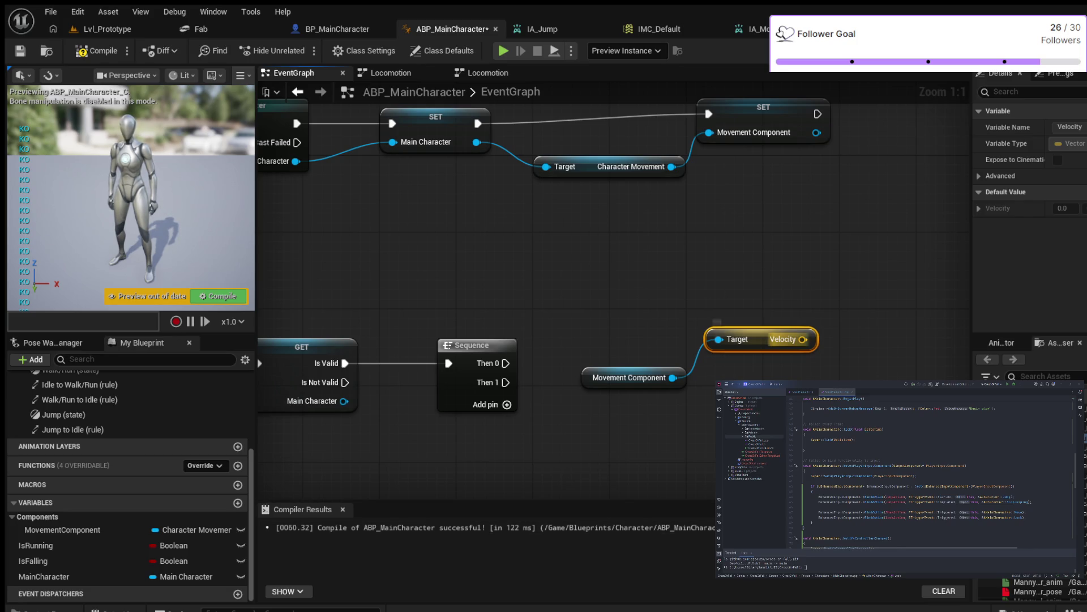
{"action": "left_click_drag", "start_coordinate": [803, 339], "coordinate": [849, 315]}
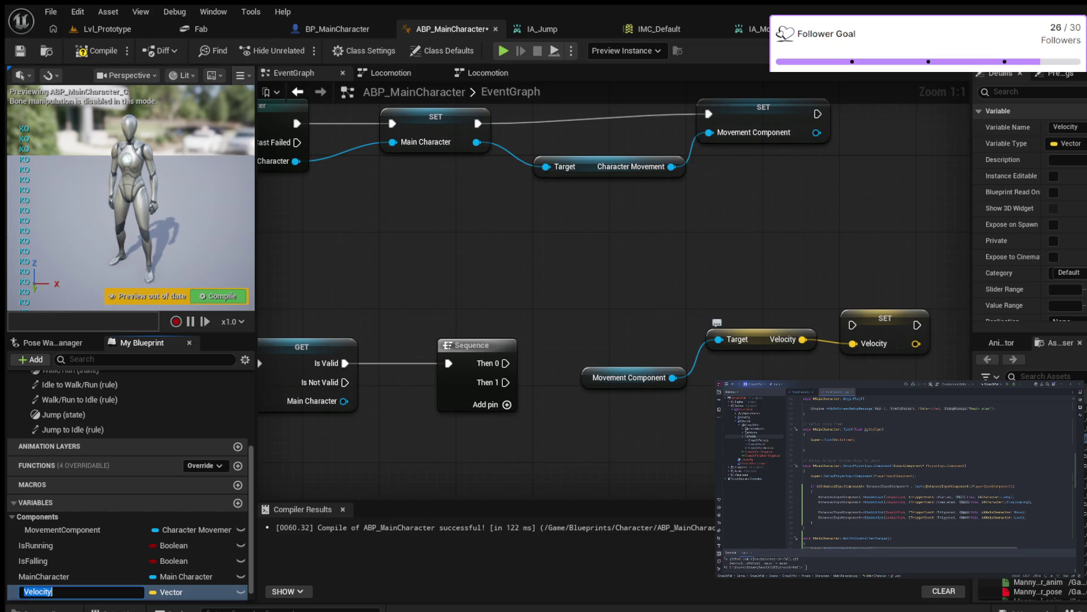
{"action": "key", "text": "Return"}
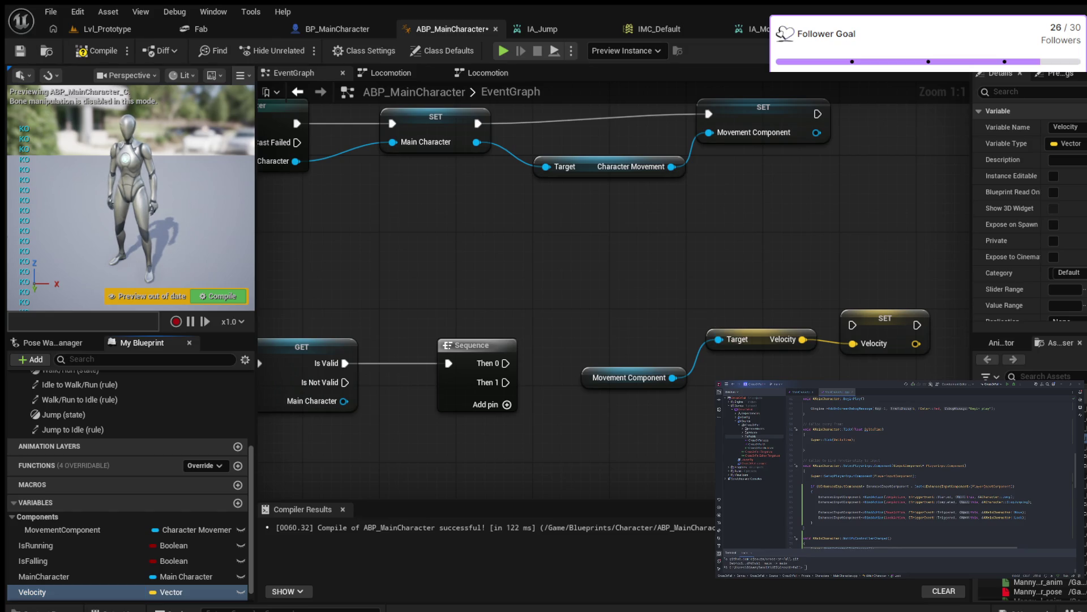
- Run SET Velocity from the Sequence node's Then 0 output
{"action": "left_click_drag", "start_coordinate": [884, 319], "coordinate": [866, 280]}
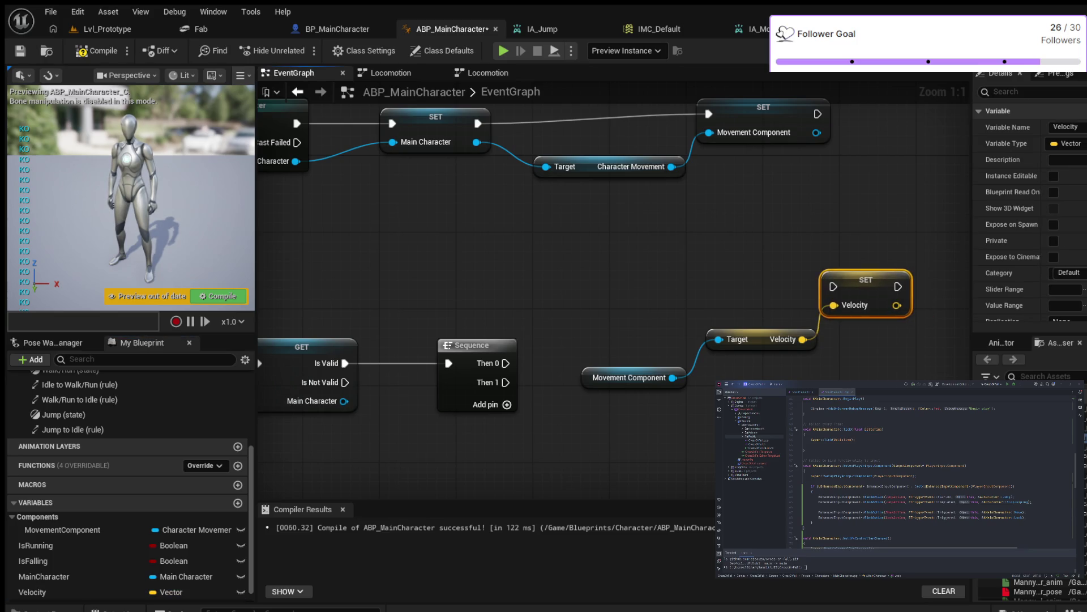
{"action": "mouse_move", "coordinate": [506, 363]}
{"action": "left_mouse_down"}
{"action": "mouse_move", "coordinate": [608, 369]}
{"action": "mouse_move", "coordinate": [833, 287]}
{"action": "left_mouse_up"}
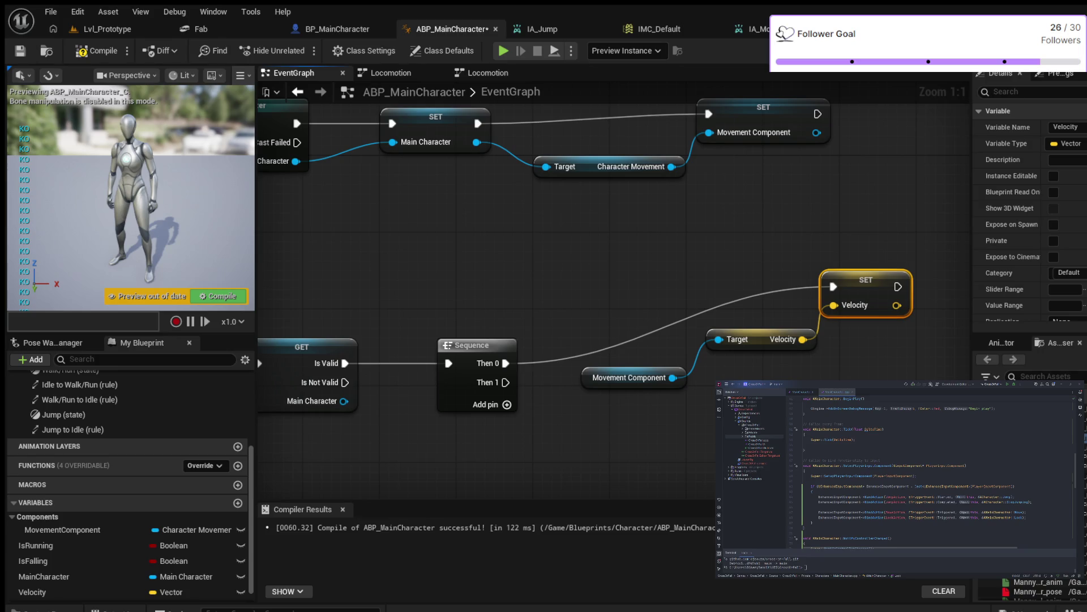
{"action": "key", "text": "Home"}
{"action": "left_click_drag", "start_coordinate": [633, 380], "coordinate": [722, 361]}
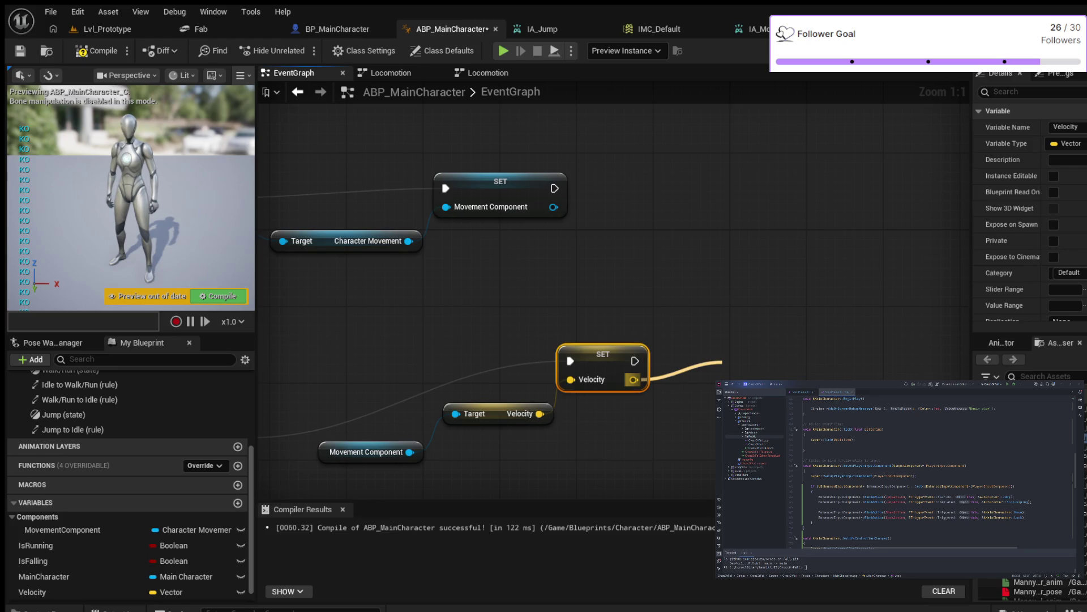
- Store Velocity's Vector Length XY in a new float variable named GroundSpeed
{"action": "key", "text": "Return"}
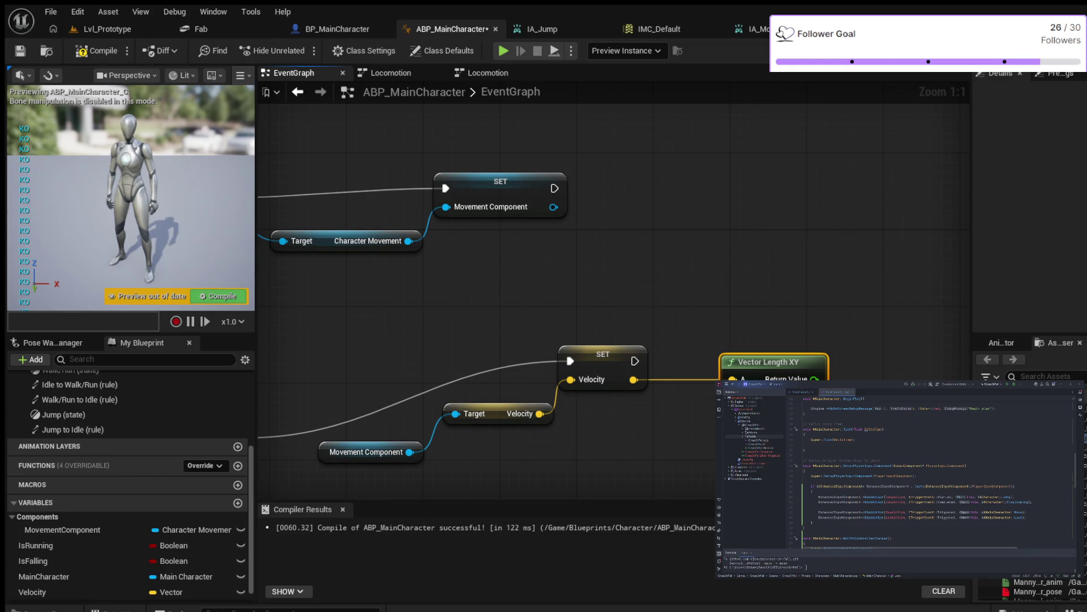
{"action": "left_click_drag", "start_coordinate": [814, 379], "coordinate": [868, 316]}
{"action": "left_click", "coordinate": [901, 340]}
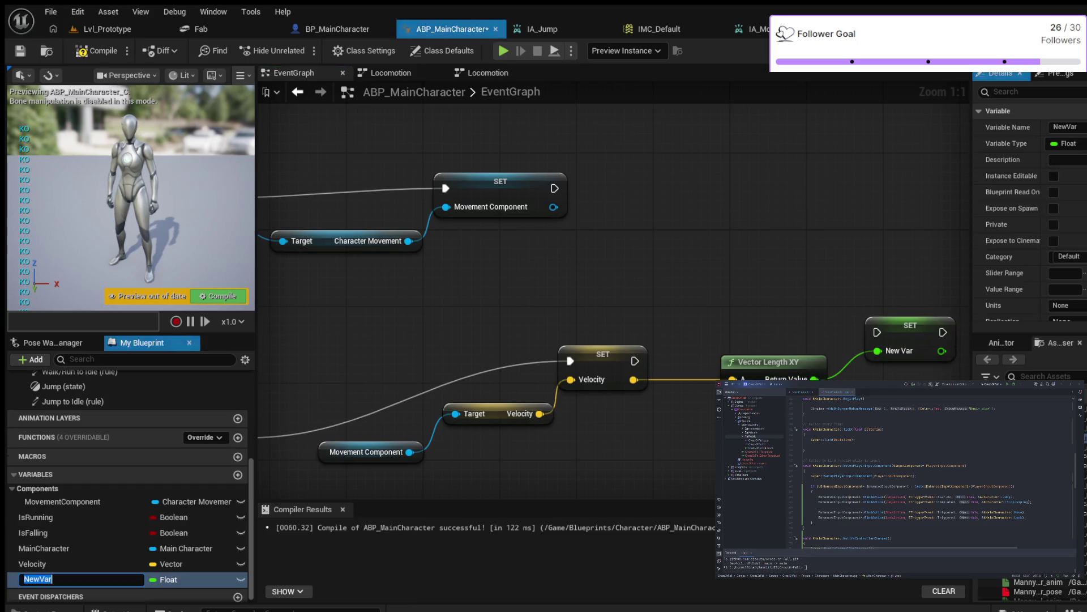
{"action": "type", "text": "G"}
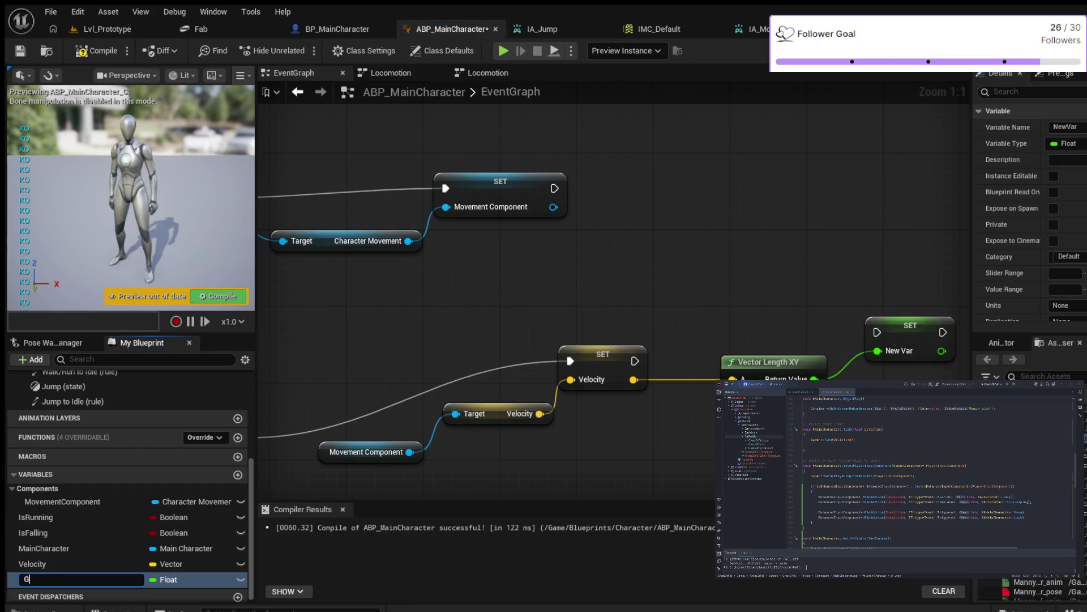
{"action": "type", "text": "round"}
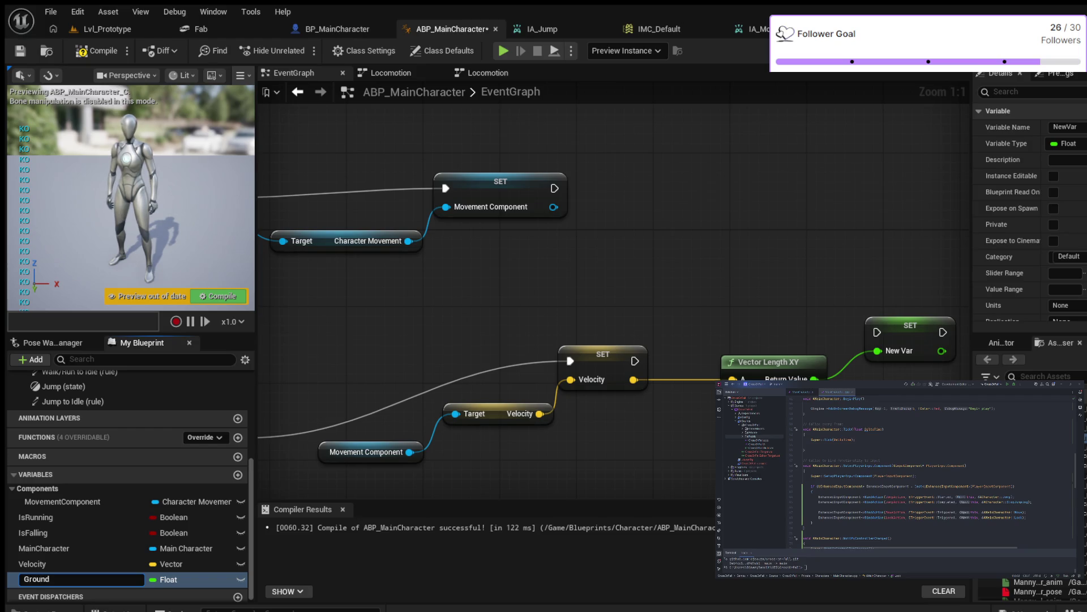
{"action": "type", "text": "Speed"}
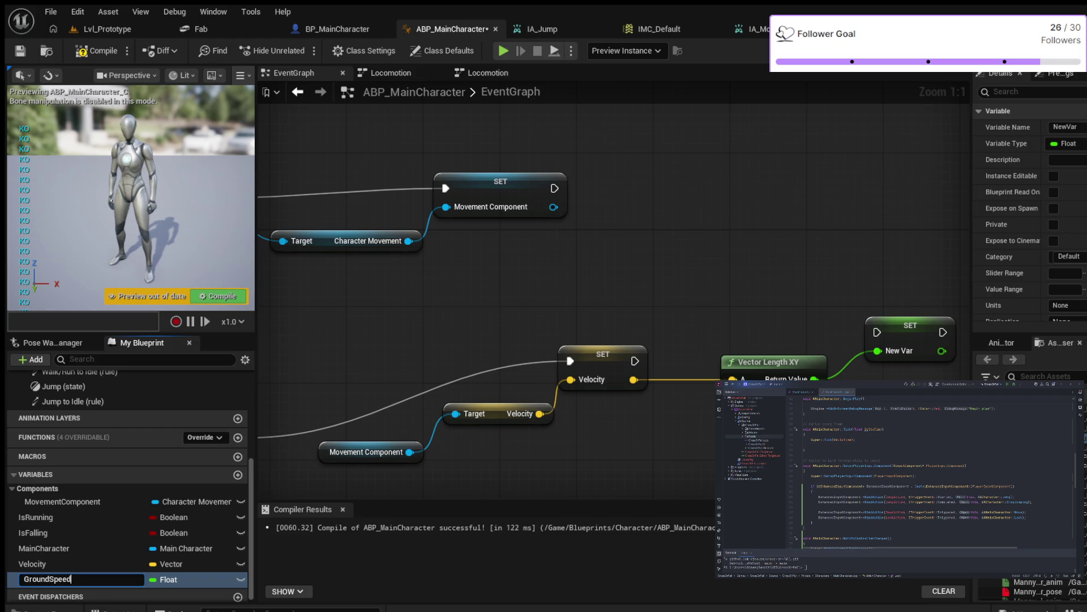
{"action": "key", "text": "Return"}
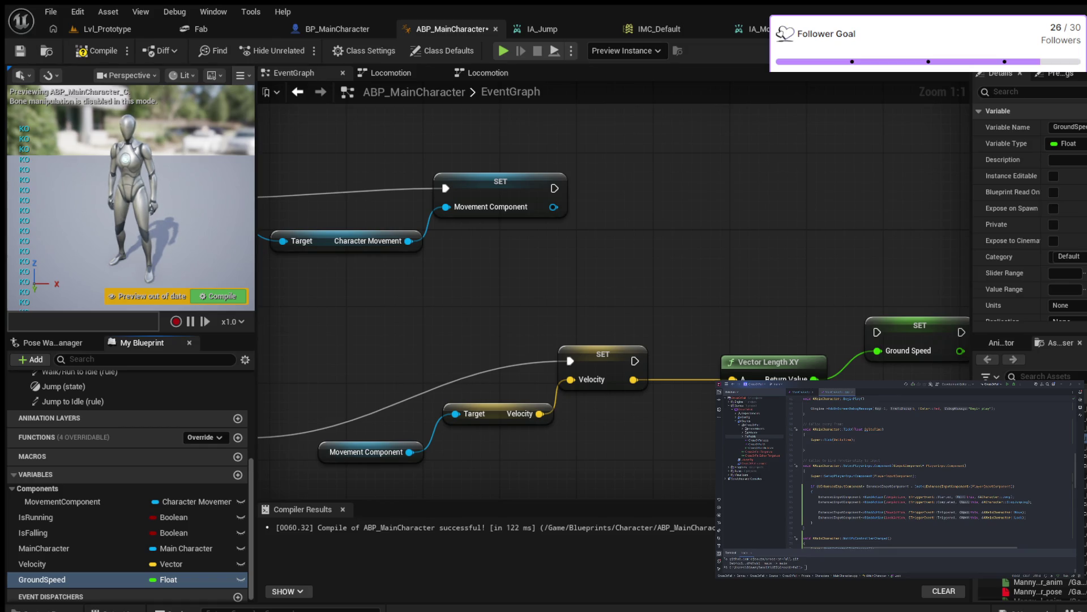
- Chain SET Ground Speed after SET Velocity and reposition the Vector Length XY node
{"action": "left_click_drag", "start_coordinate": [634, 361], "coordinate": [877, 332]}
{"action": "left_click_drag", "start_coordinate": [732, 360], "coordinate": [704, 380]}
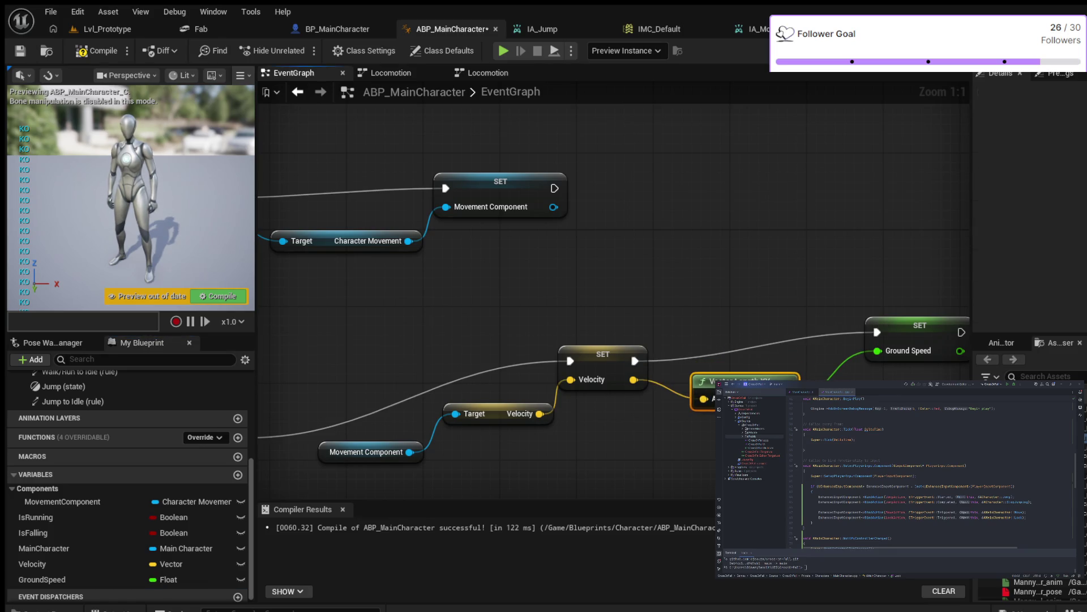
{"action": "left_click_drag", "start_coordinate": [920, 325], "coordinate": [872, 334]}
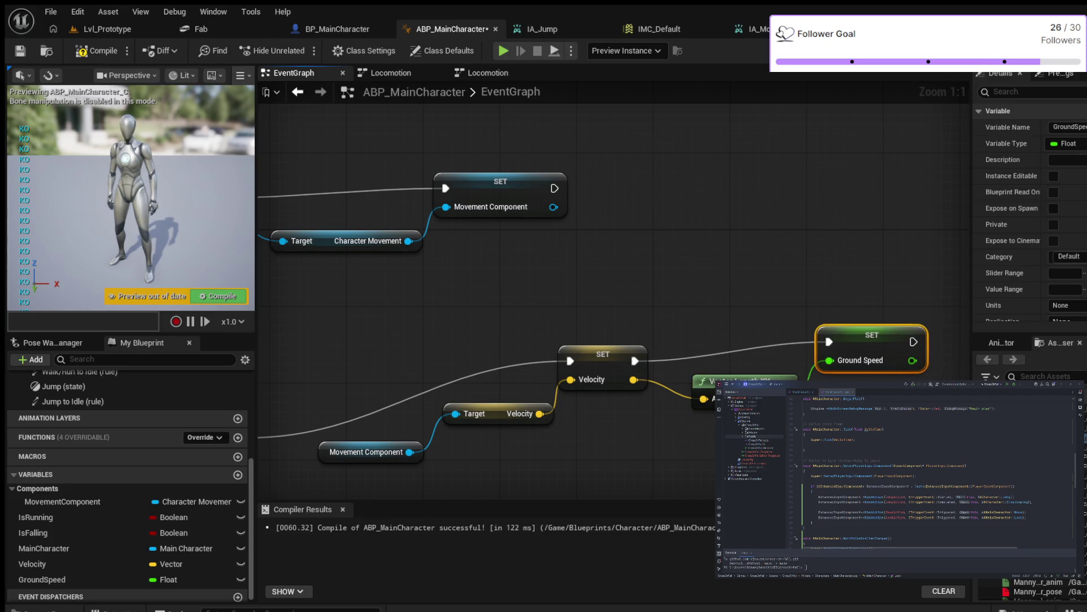
{"action": "scroll", "coordinate": [623, 447], "scroll_direction": "down", "scroll_amount": 2}
{"action": "mouse_move", "coordinate": [604, 479]}
{"action": "left_mouse_down"}
{"action": "mouse_move", "coordinate": [652, 423]}
{"action": "mouse_move", "coordinate": [563, 436]}
{"action": "left_mouse_up"}
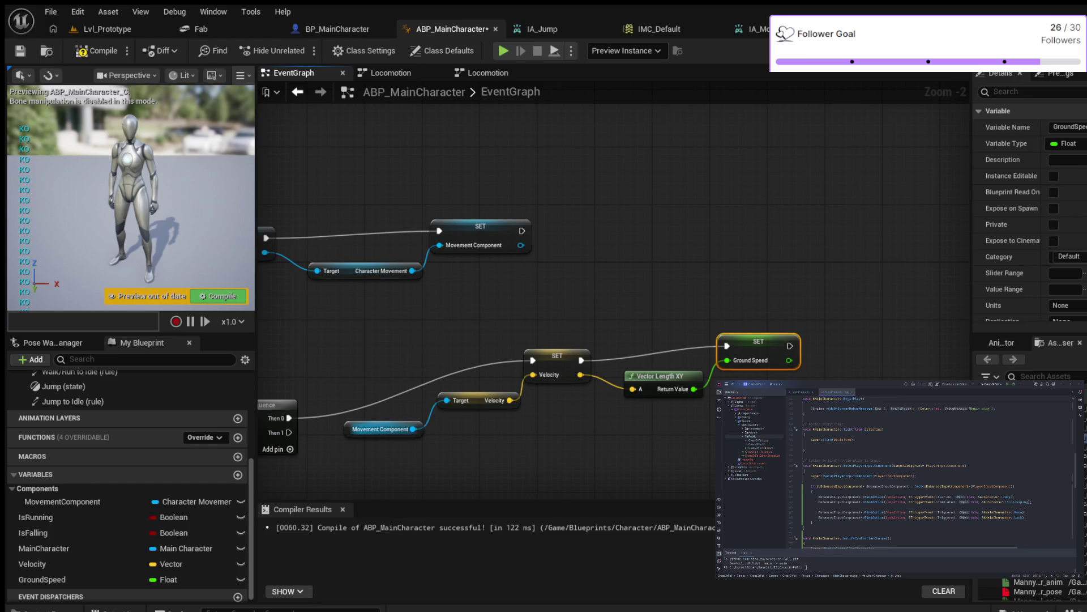
- Duplicate the Movement Component getter and place the copy below the velocity row
{"action": "left_click", "coordinate": [353, 422]}
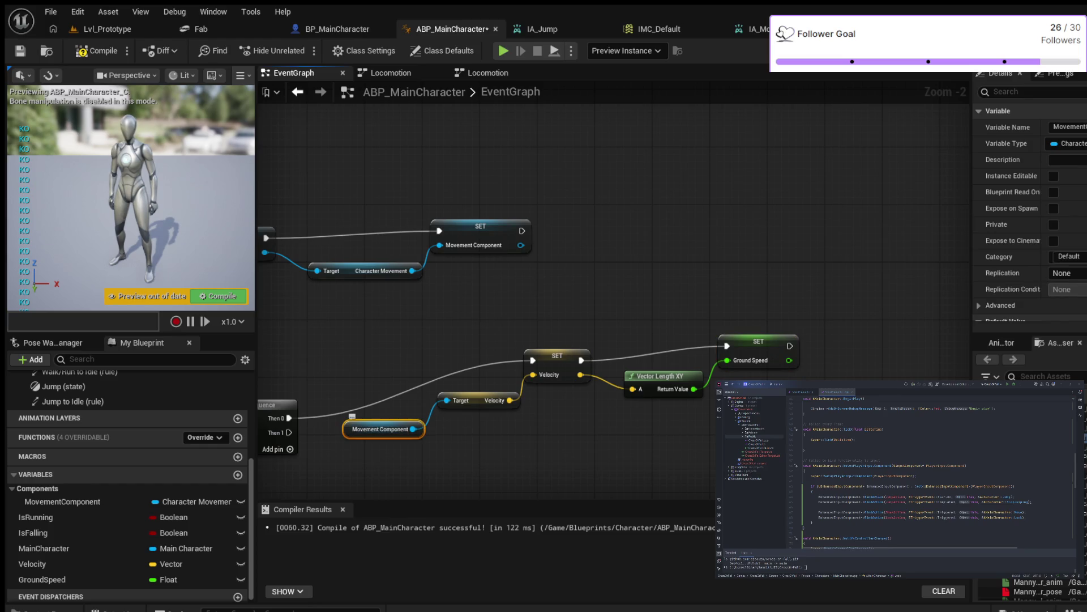
{"action": "key", "text": "ctrl+c"}
{"action": "key", "text": "ctrl+v"}
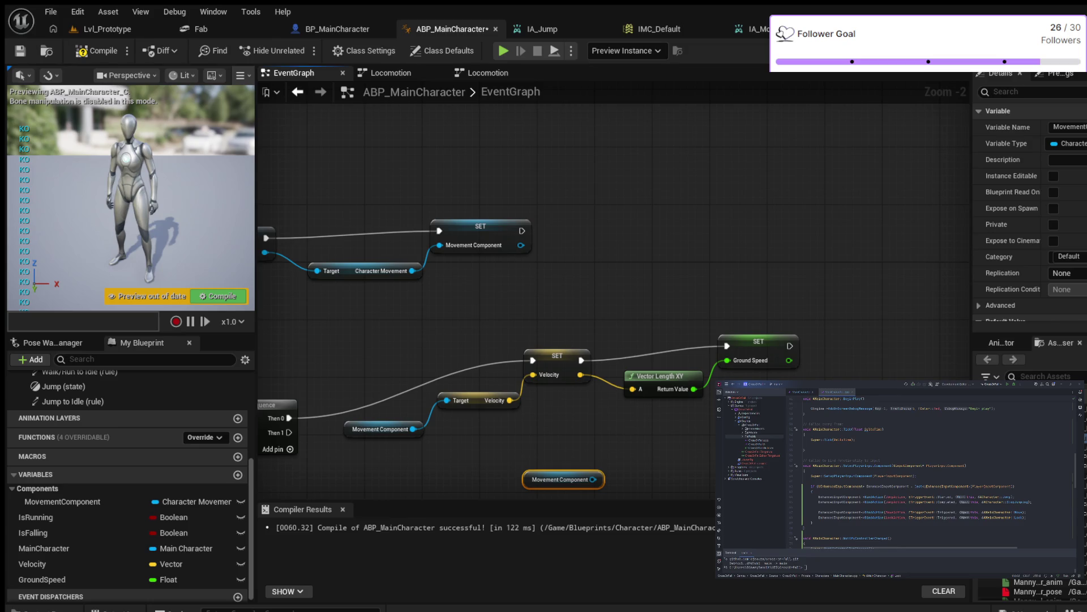
{"action": "left_click_drag", "start_coordinate": [561, 479], "coordinate": [381, 465]}
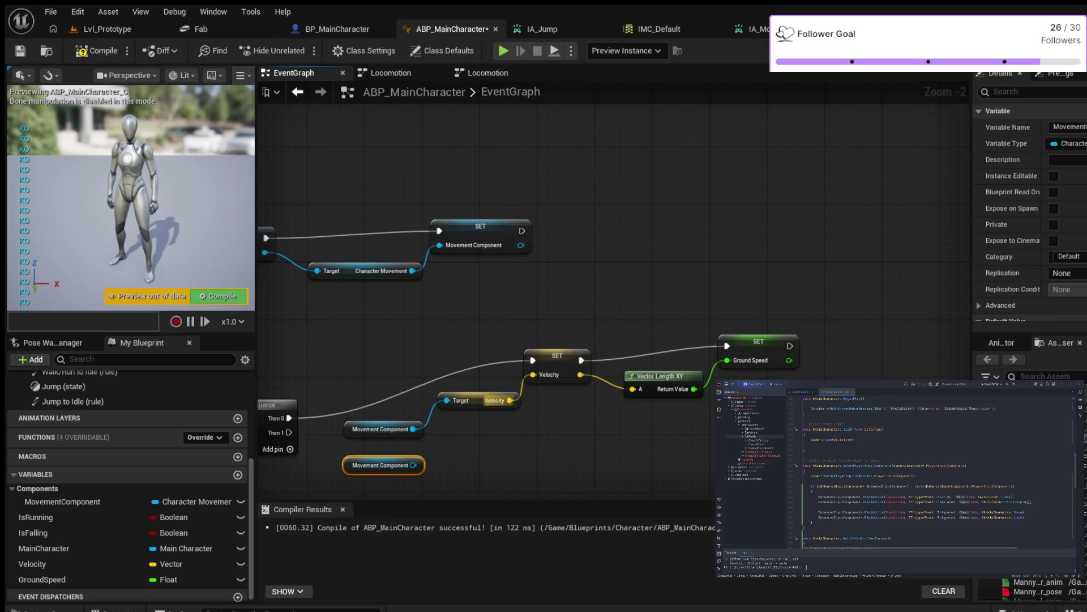
- Line up the velocity row's nodes and add Get Current Acceleration from the duplicate getter
{"action": "mouse_move", "coordinate": [354, 429]}
{"action": "left_mouse_down"}
{"action": "mouse_move", "coordinate": [338, 376]}
{"action": "mouse_move", "coordinate": [346, 364]}
{"action": "left_mouse_up"}
{"action": "left_click_drag", "start_coordinate": [470, 400], "coordinate": [455, 364]}
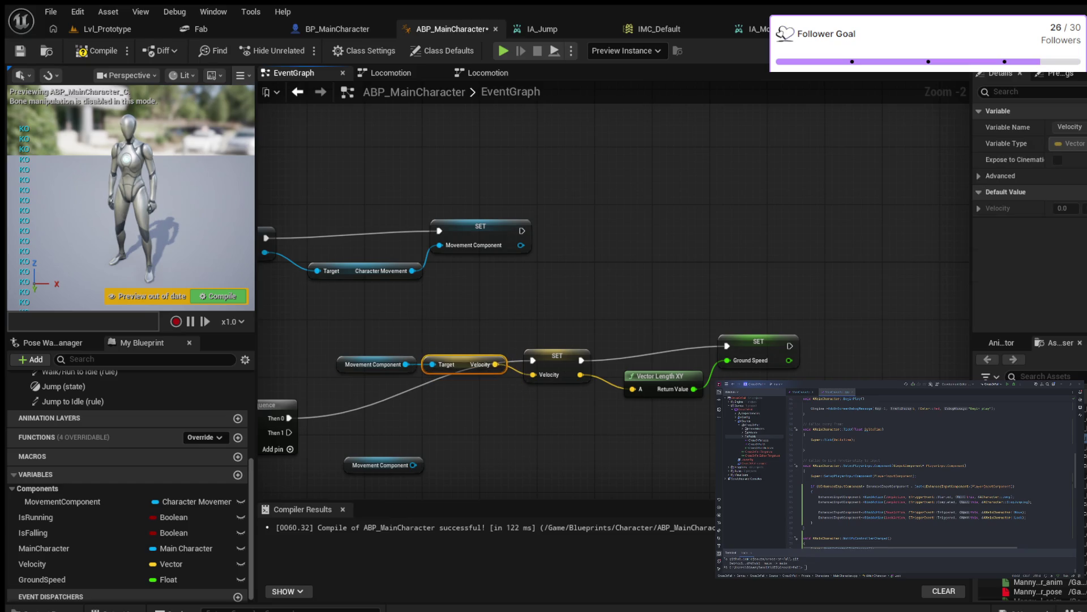
{"action": "left_click_drag", "start_coordinate": [557, 356], "coordinate": [586, 356]}
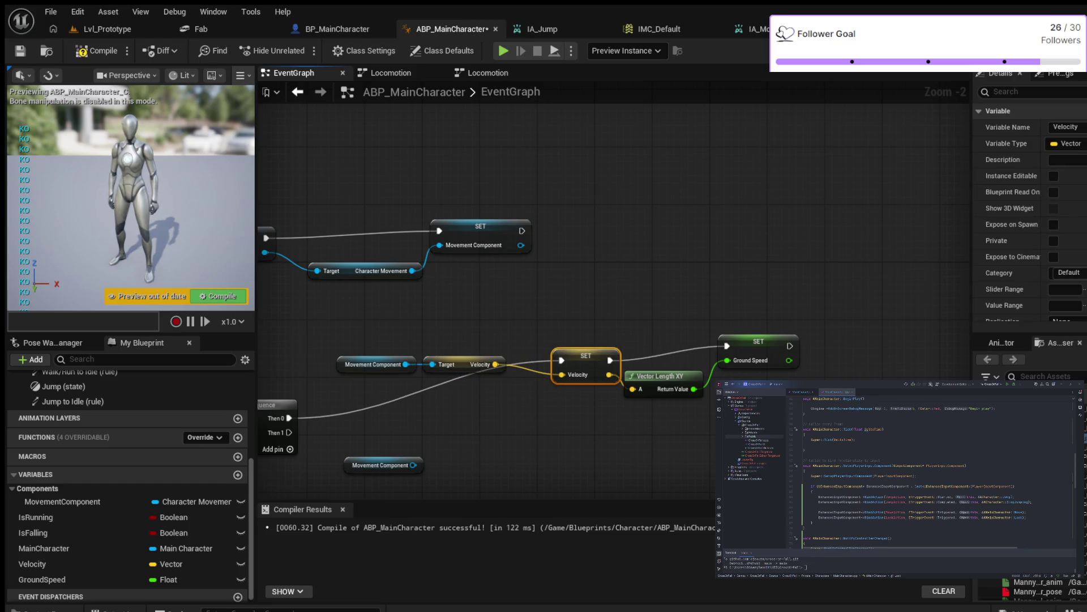
{"action": "left_click_drag", "start_coordinate": [759, 340], "coordinate": [788, 340]}
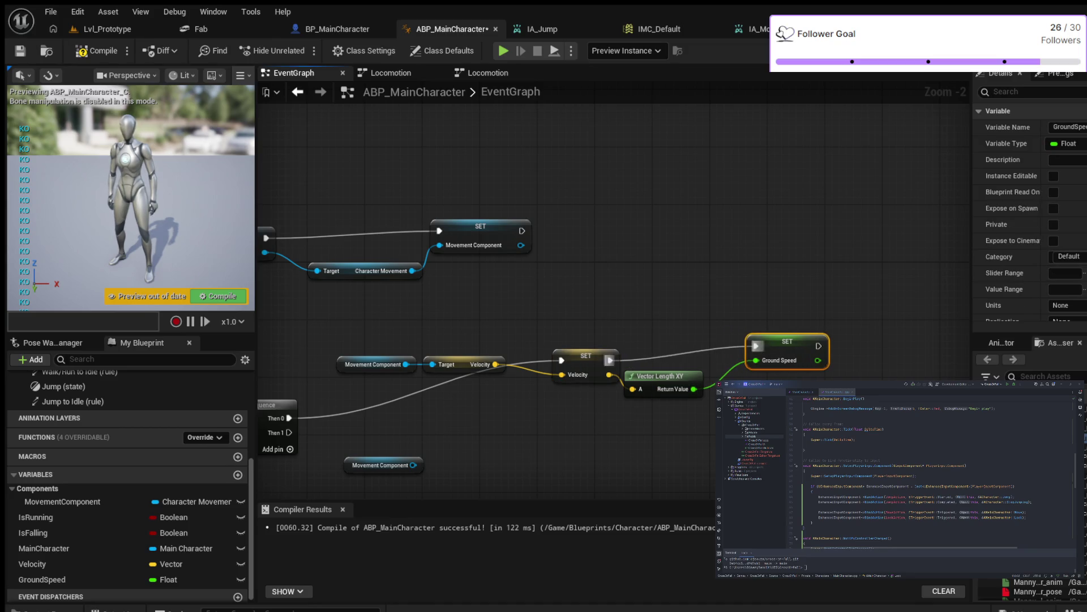
{"action": "left_click_drag", "start_coordinate": [663, 375], "coordinate": [670, 354]}
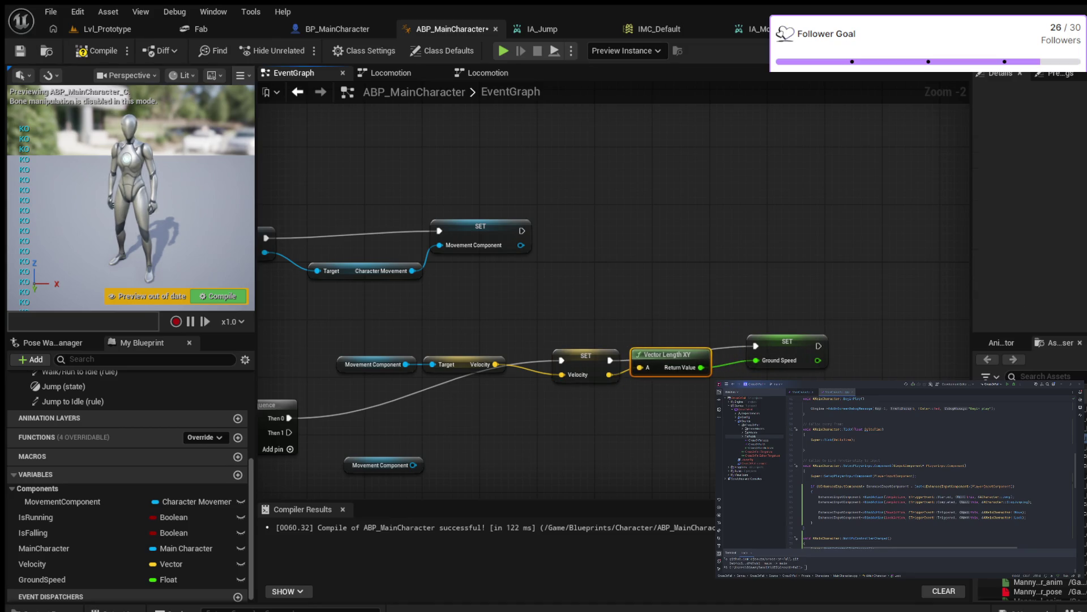
{"action": "left_click_drag", "start_coordinate": [761, 341], "coordinate": [747, 349]}
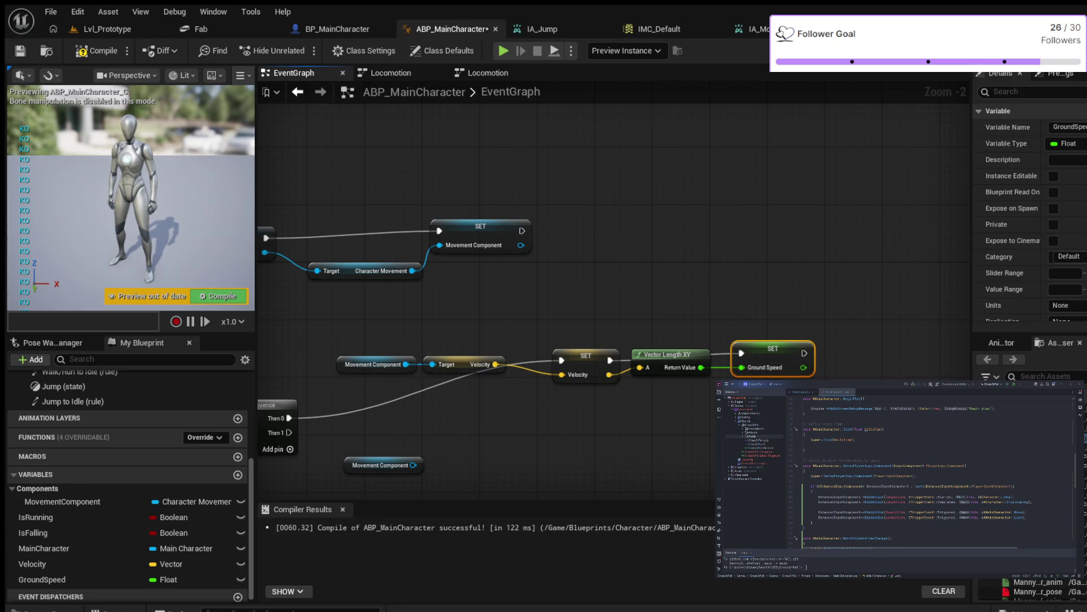
{"action": "left_click_drag", "start_coordinate": [414, 465], "coordinate": [447, 435]}
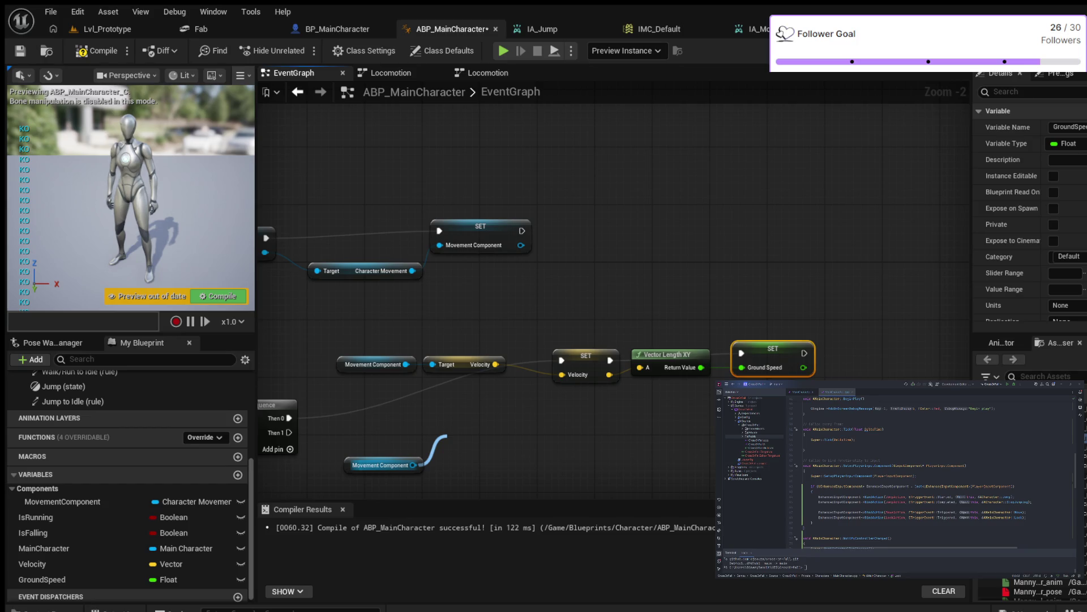
{"action": "key", "text": "Return"}
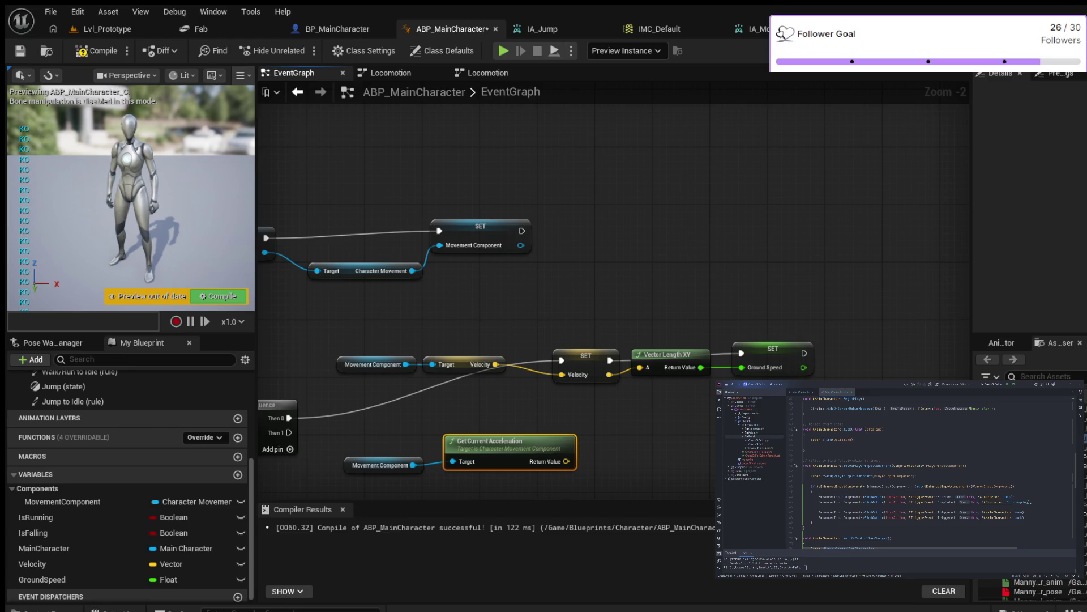
- Shift the velocity node row right and add a raised reroute point on its exec wire
{"action": "left_click_drag", "start_coordinate": [465, 368], "coordinate": [558, 364]}
{"action": "left_click_drag", "start_coordinate": [417, 318], "coordinate": [910, 389]}
{"action": "mouse_move", "coordinate": [467, 360]}
{"action": "left_mouse_down"}
{"action": "mouse_move", "coordinate": [554, 366]}
{"action": "mouse_move", "coordinate": [513, 291]}
{"action": "left_mouse_up"}
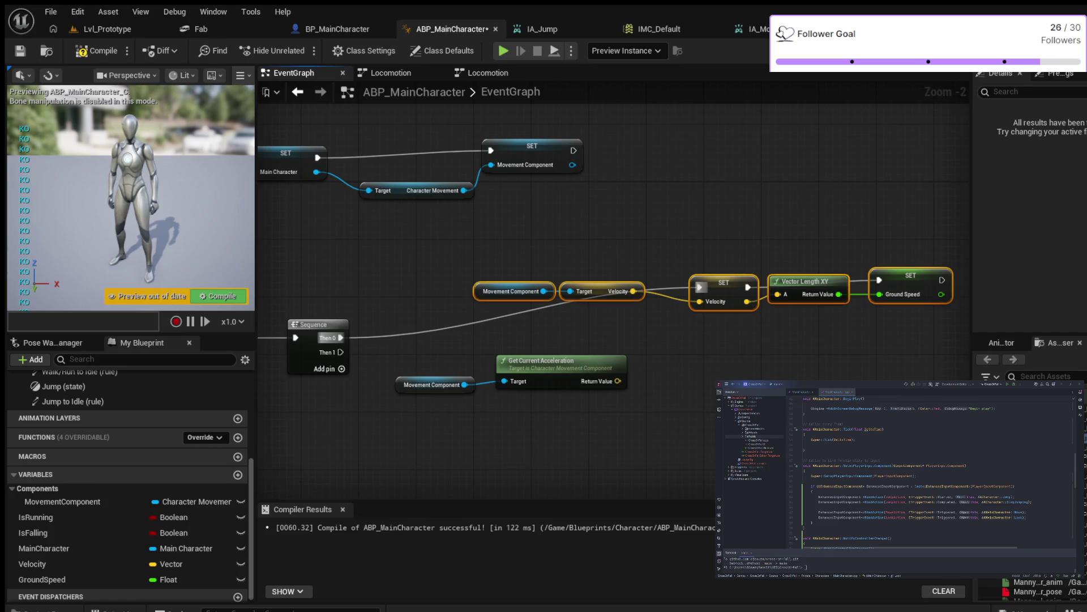
{"action": "double_click", "coordinate": [447, 323]}
{"action": "mouse_move", "coordinate": [447, 323]}
{"action": "left_mouse_down"}
{"action": "mouse_move", "coordinate": [439, 273]}
{"action": "mouse_move", "coordinate": [418, 287]}
{"action": "left_mouse_up"}
{"action": "mouse_move", "coordinate": [518, 262]}
{"action": "left_mouse_down"}
{"action": "mouse_move", "coordinate": [607, 300]}
{"action": "mouse_move", "coordinate": [569, 290]}
{"action": "left_mouse_up"}
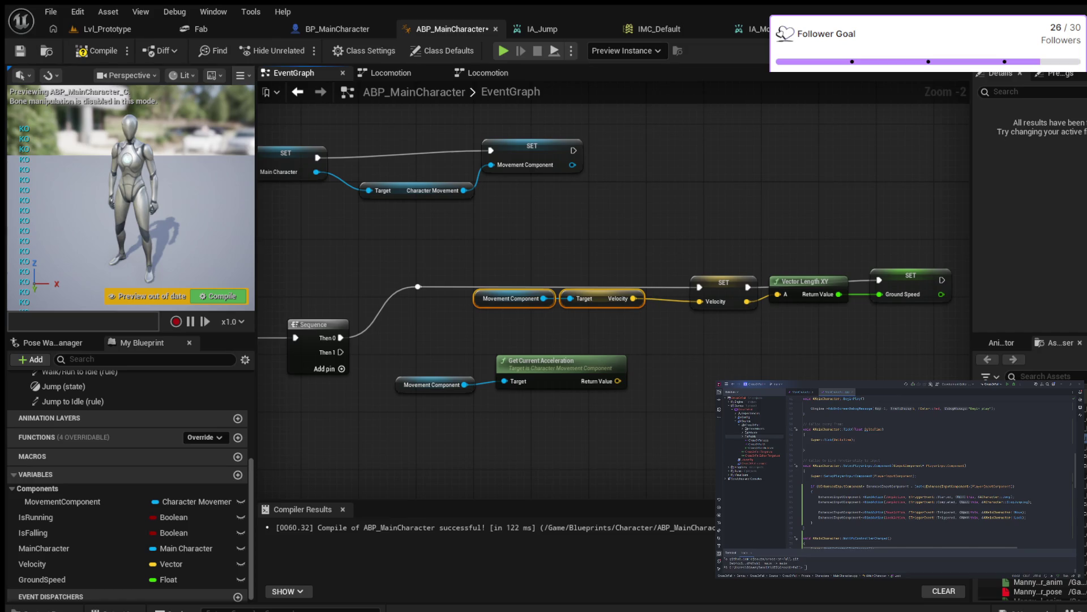
{"action": "key", "text": "Escape"}
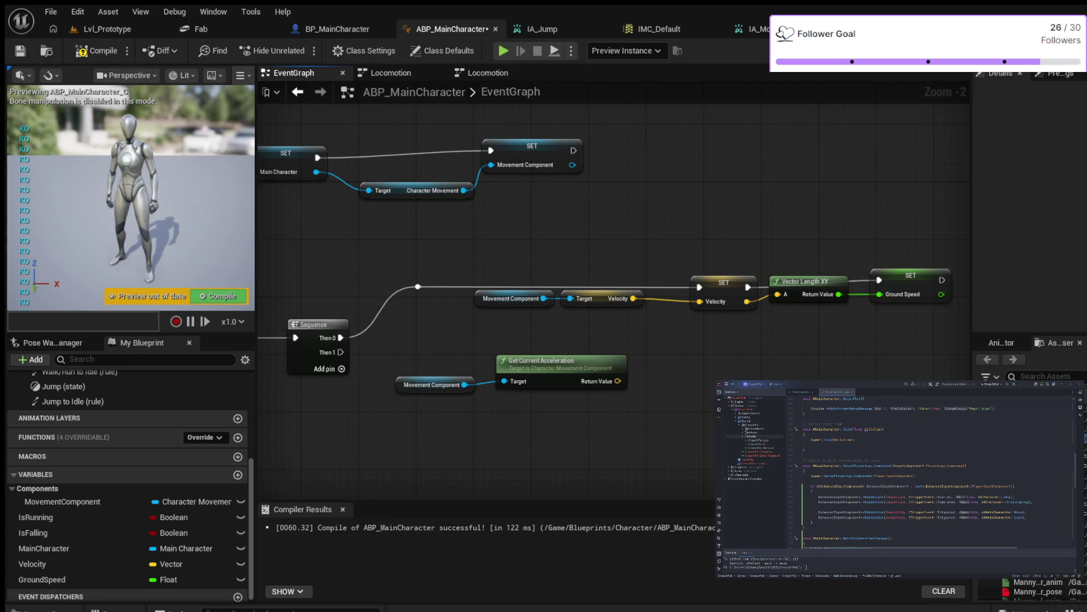
{"action": "left_click_drag", "start_coordinate": [618, 381], "coordinate": [692, 369]}
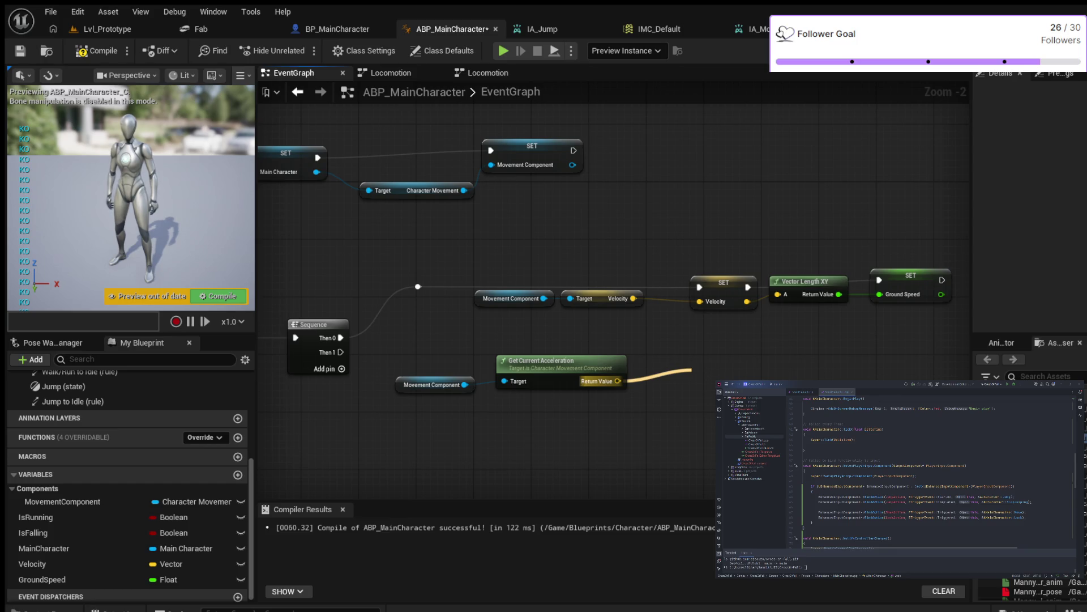
- Compare the current acceleration against 0,0,0 and place a GroundSpeed getter beside it
{"action": "mouse_move", "coordinate": [692, 370]}
{"action": "left_mouse_down"}
{"action": "mouse_move", "coordinate": [745, 375]}
{"action": "mouse_move", "coordinate": [732, 383]}
{"action": "left_mouse_up"}
{"action": "left_click_drag", "start_coordinate": [566, 444], "coordinate": [413, 444]}
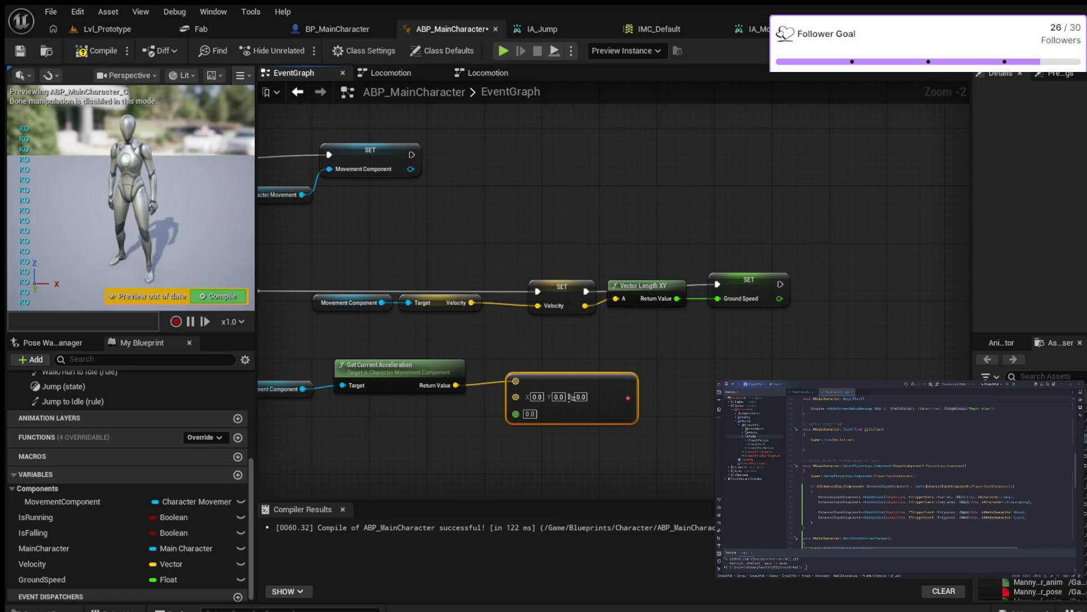
{"action": "scroll", "coordinate": [127, 453], "scroll_direction": "up", "scroll_amount": 2}
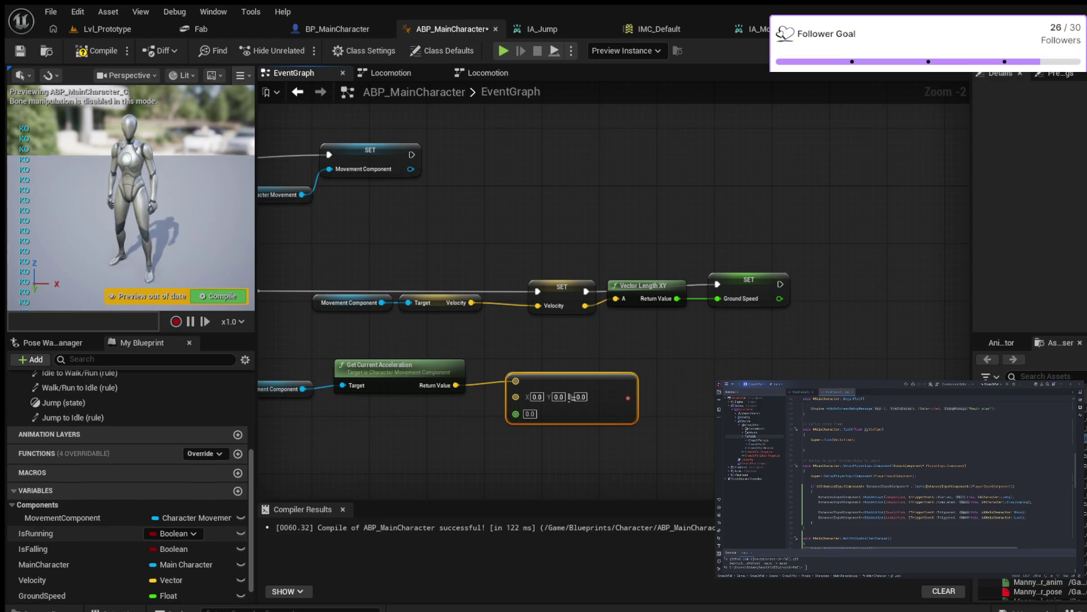
{"action": "scroll", "coordinate": [130, 482], "scroll_direction": "down", "scroll_amount": 1}
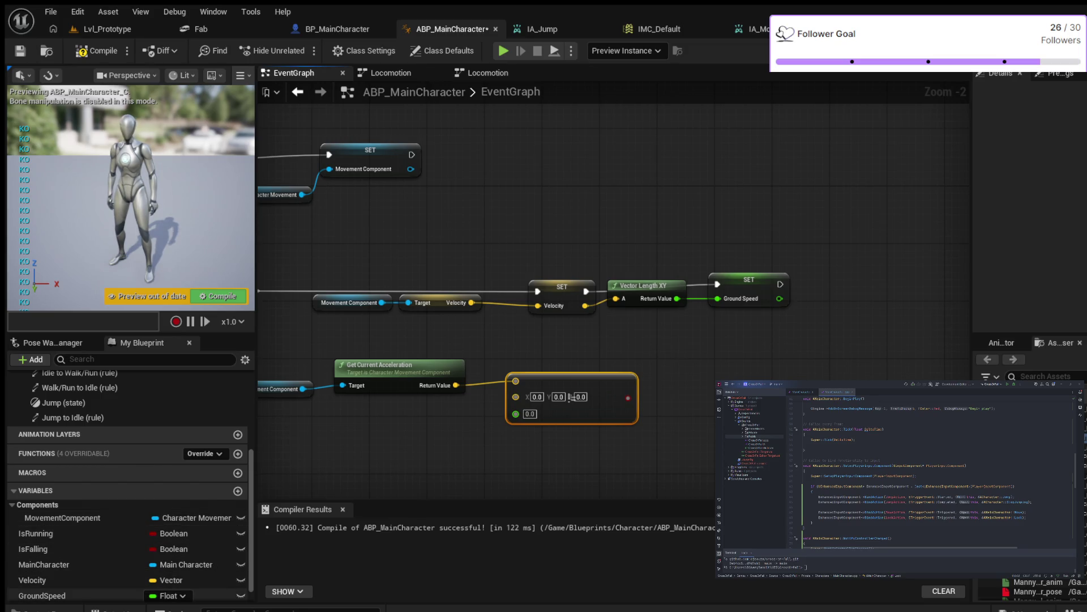
{"action": "left_click", "coordinate": [42, 595]}
{"action": "left_click_drag", "start_coordinate": [42, 595], "coordinate": [658, 338]}
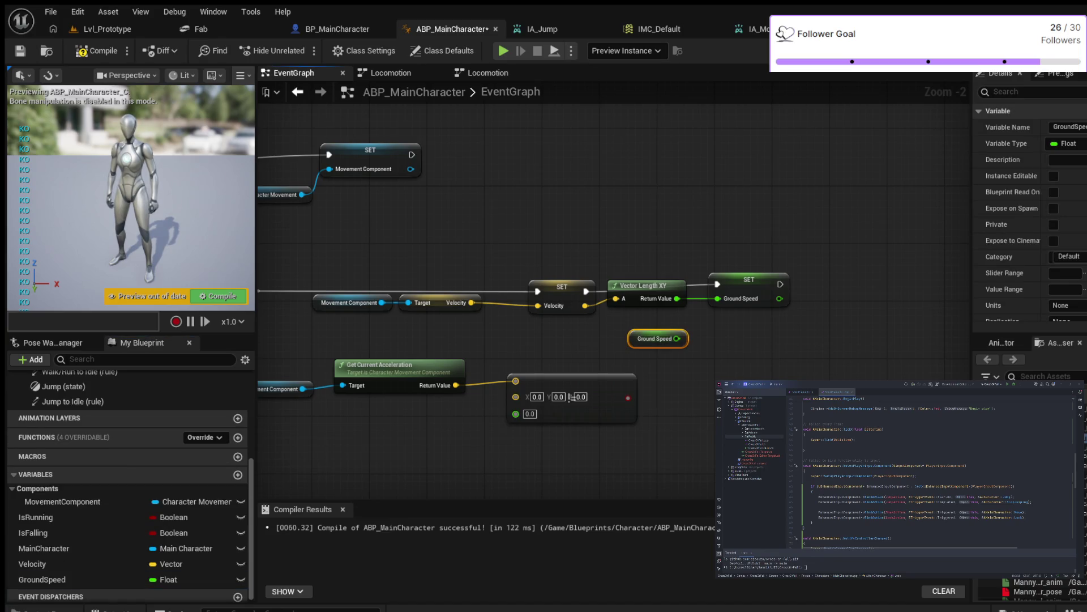
- Check whether Ground Speed is greater than 0.01
{"action": "left_click_drag", "start_coordinate": [677, 338], "coordinate": [718, 347]}
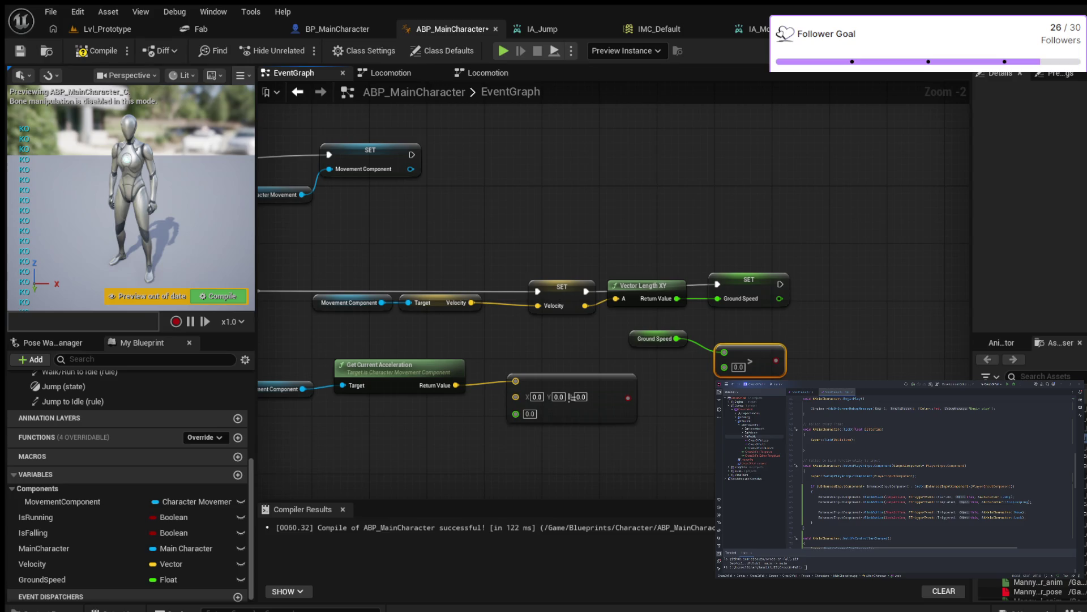
{"action": "left_click", "coordinate": [738, 367]}
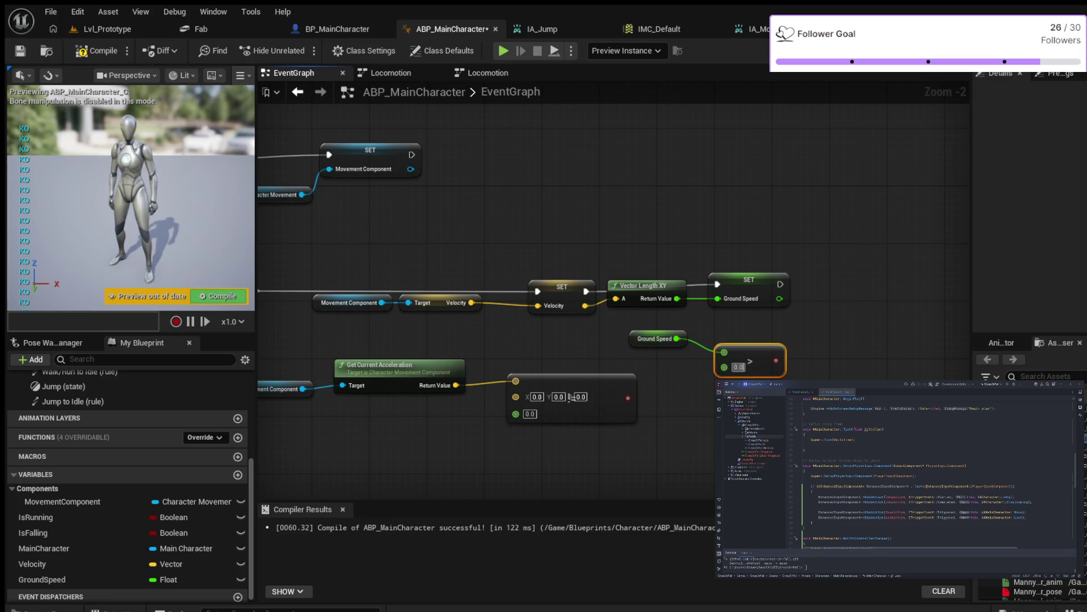
{"action": "type", "text": "1"}
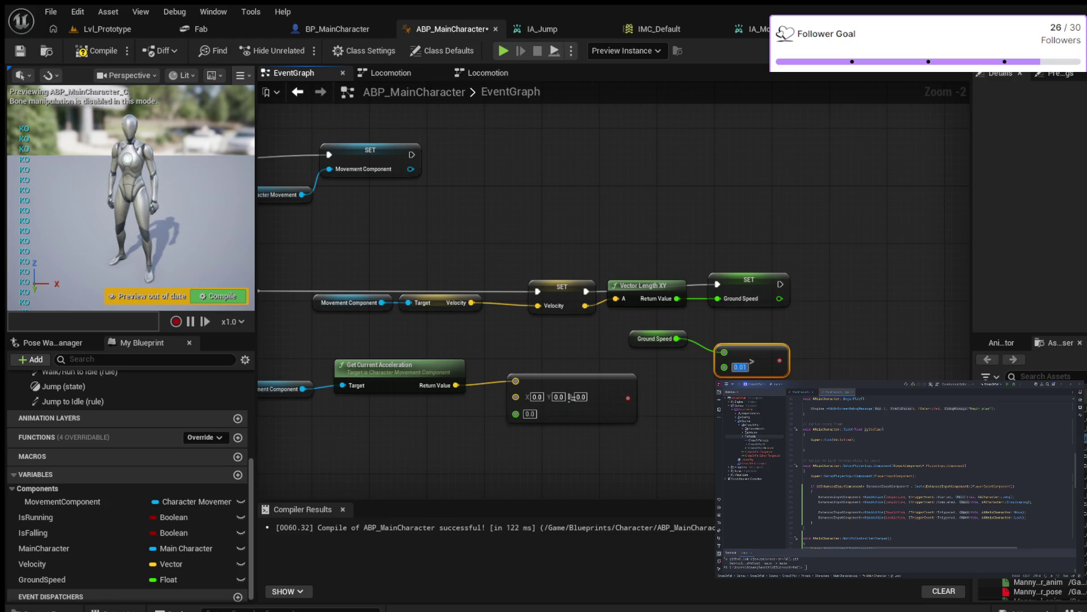
{"action": "key", "text": "Return"}
- Add an AND boolean node next to the movement comparisons
{"action": "mouse_move", "coordinate": [671, 446]}
{"action": "left_mouse_down"}
{"action": "mouse_move", "coordinate": [599, 408]}
{"action": "mouse_move", "coordinate": [535, 400]}
{"action": "left_mouse_up"}
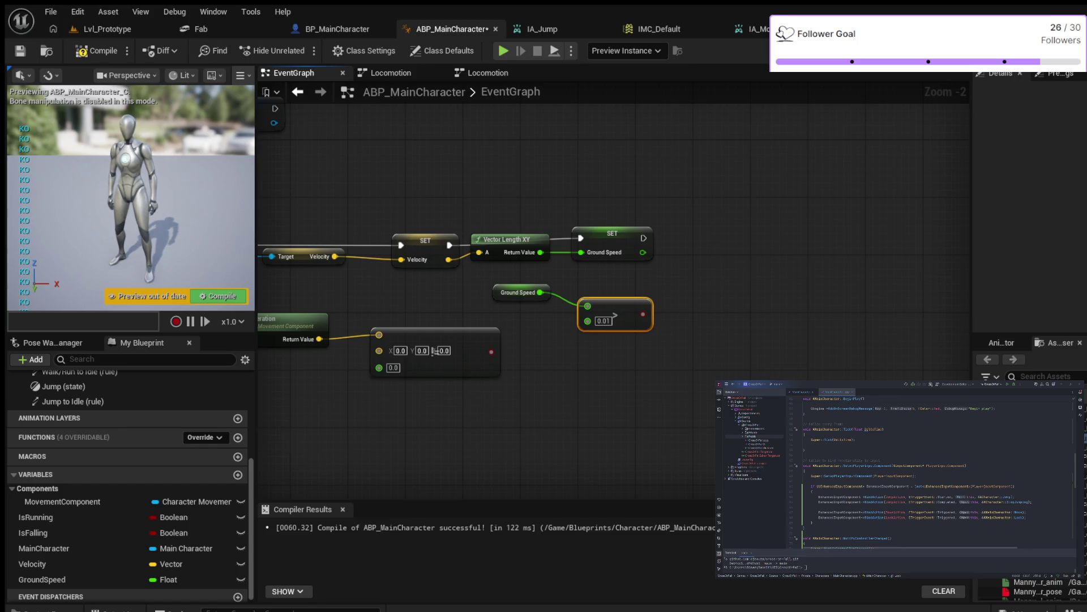
{"action": "mouse_move", "coordinate": [563, 311]}
{"action": "left_mouse_down"}
{"action": "mouse_move", "coordinate": [466, 275]}
{"action": "mouse_move", "coordinate": [484, 288]}
{"action": "mouse_move", "coordinate": [359, 278]}
{"action": "left_mouse_up"}
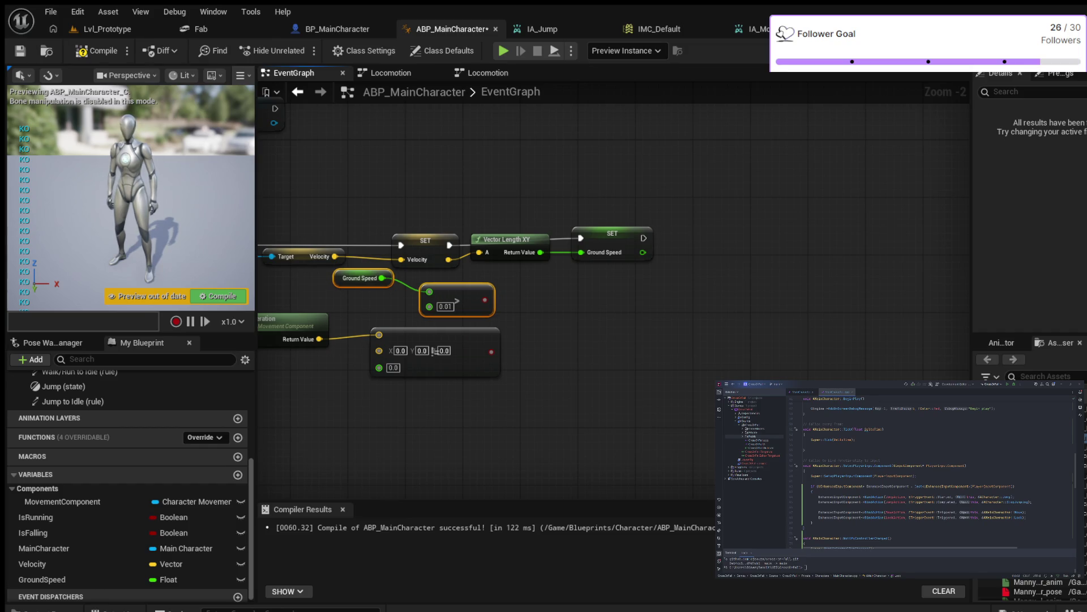
{"action": "key", "text": "ctrl+v"}
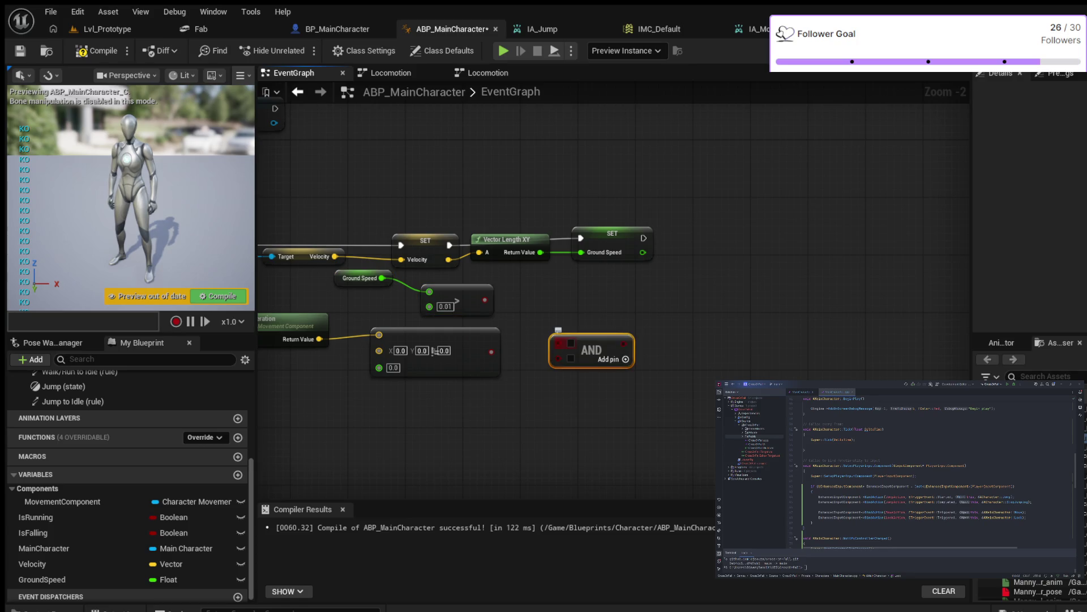
- Feed the speed and acceleration comparison results into AND, and promote its output to a Boolean variable
{"action": "left_click_drag", "start_coordinate": [565, 331], "coordinate": [580, 309]}
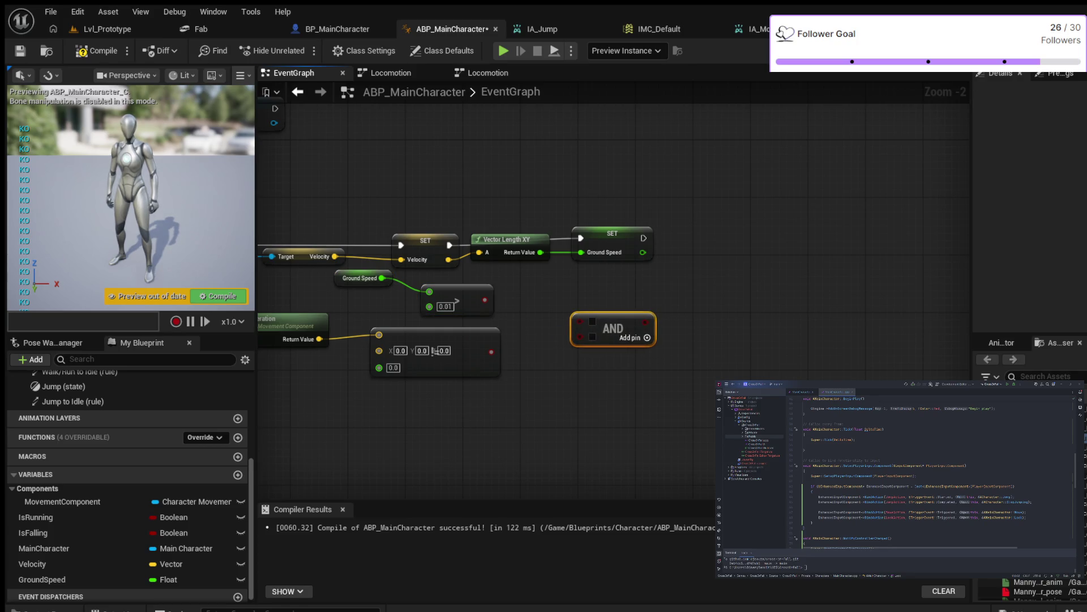
{"action": "left_click_drag", "start_coordinate": [484, 299], "coordinate": [580, 320]}
{"action": "left_click_drag", "start_coordinate": [491, 351], "coordinate": [577, 334]}
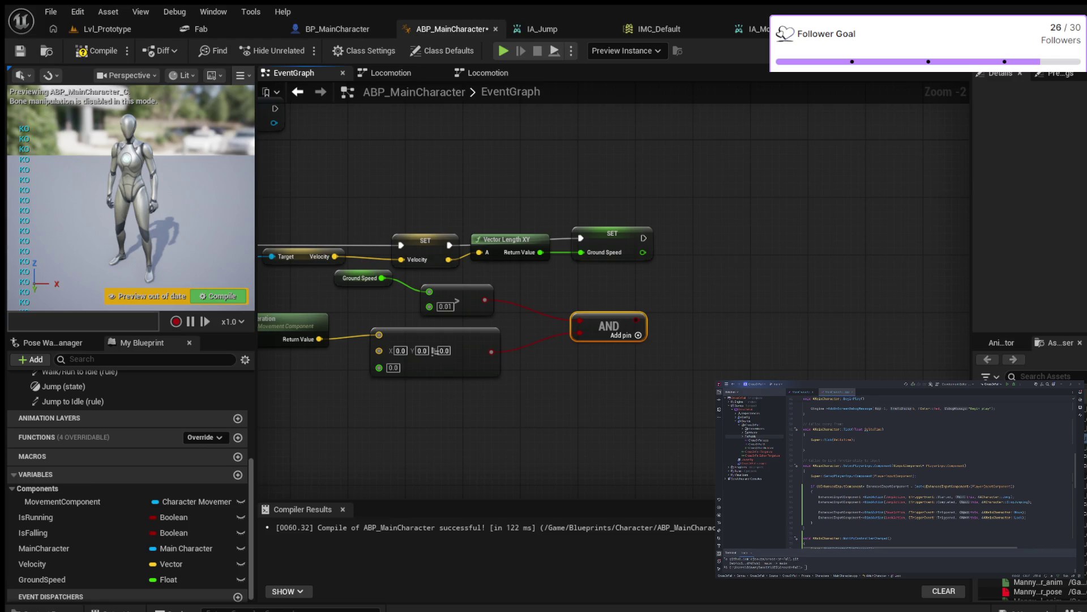
{"action": "left_click_drag", "start_coordinate": [635, 320], "coordinate": [740, 306]}
{"action": "left_click", "coordinate": [781, 340]}
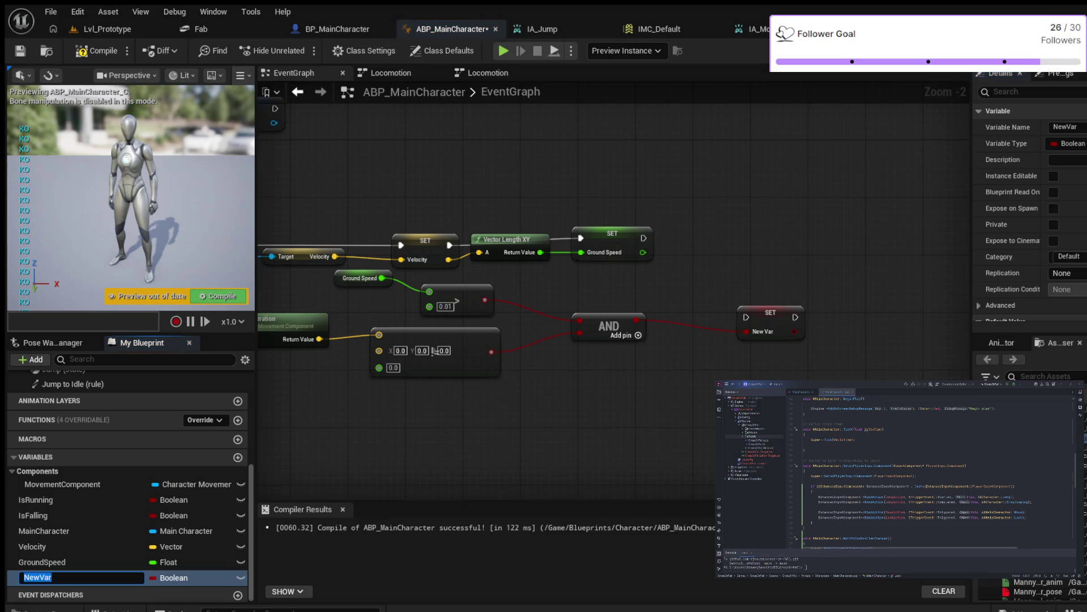
- Name the new Boolean variable ShouldMove
{"action": "type", "text": "Should"}
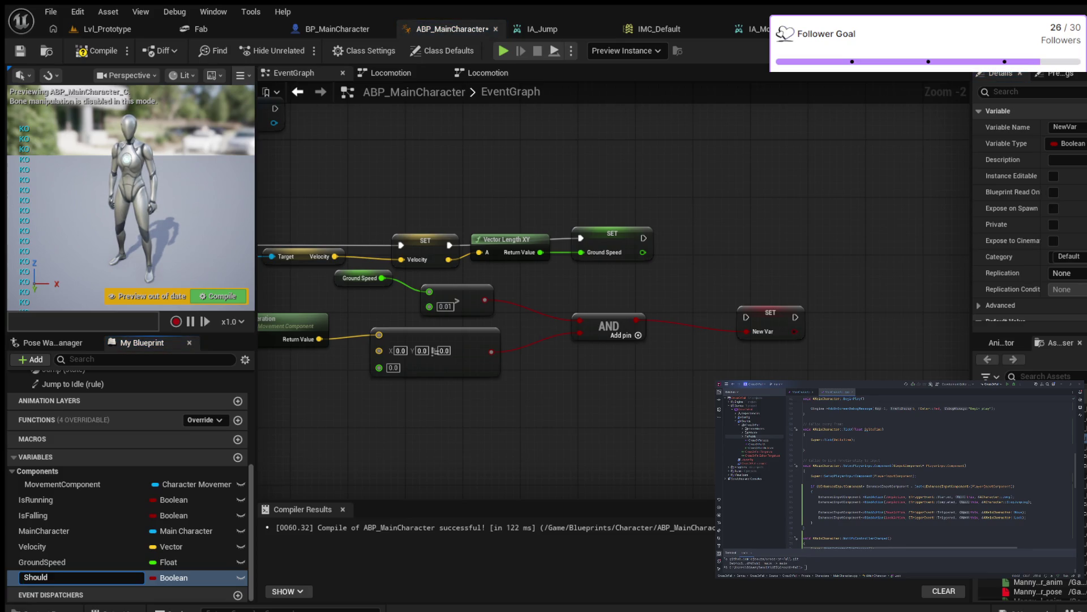
{"action": "type", "text": "Mov"}
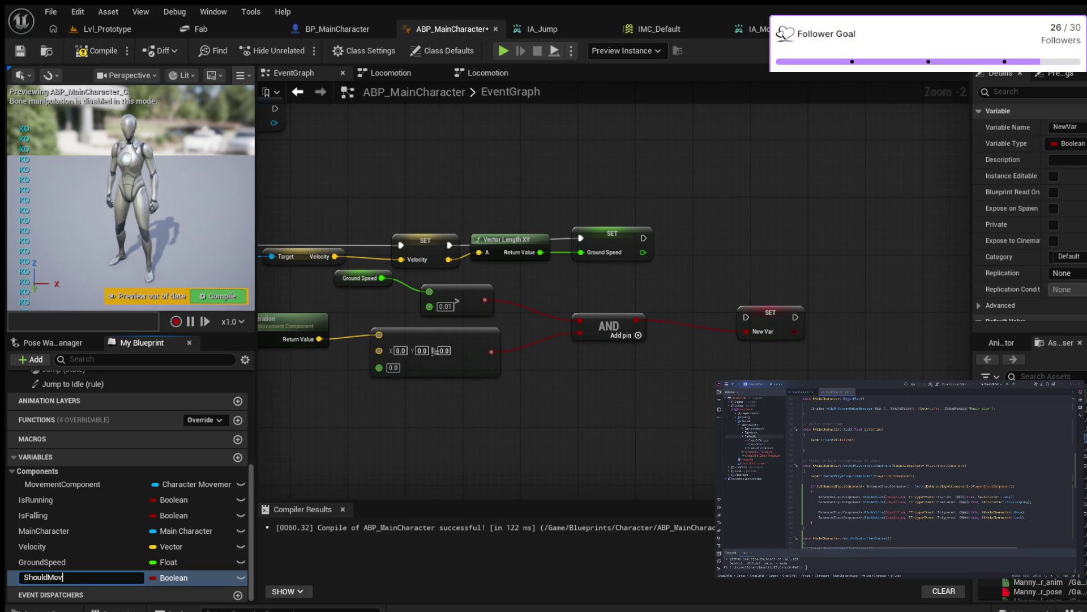
{"action": "type", "text": "e"}
{"action": "key", "text": "Return"}
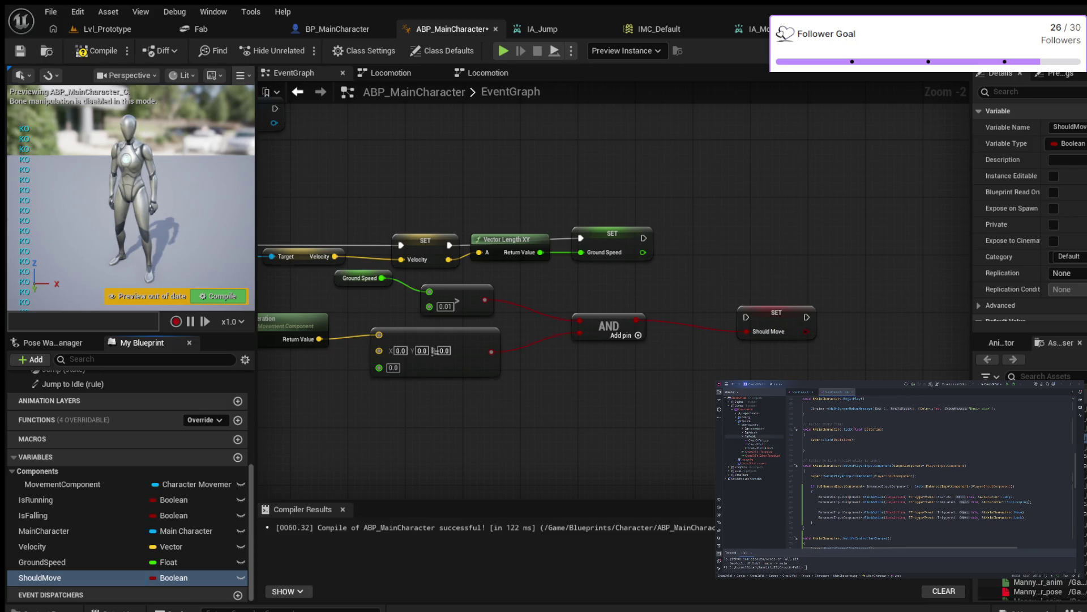
{"action": "mouse_move", "coordinate": [567, 255]}
{"action": "left_mouse_down"}
{"action": "mouse_move", "coordinate": [713, 266]}
{"action": "mouse_move", "coordinate": [754, 199]}
{"action": "left_mouse_up"}
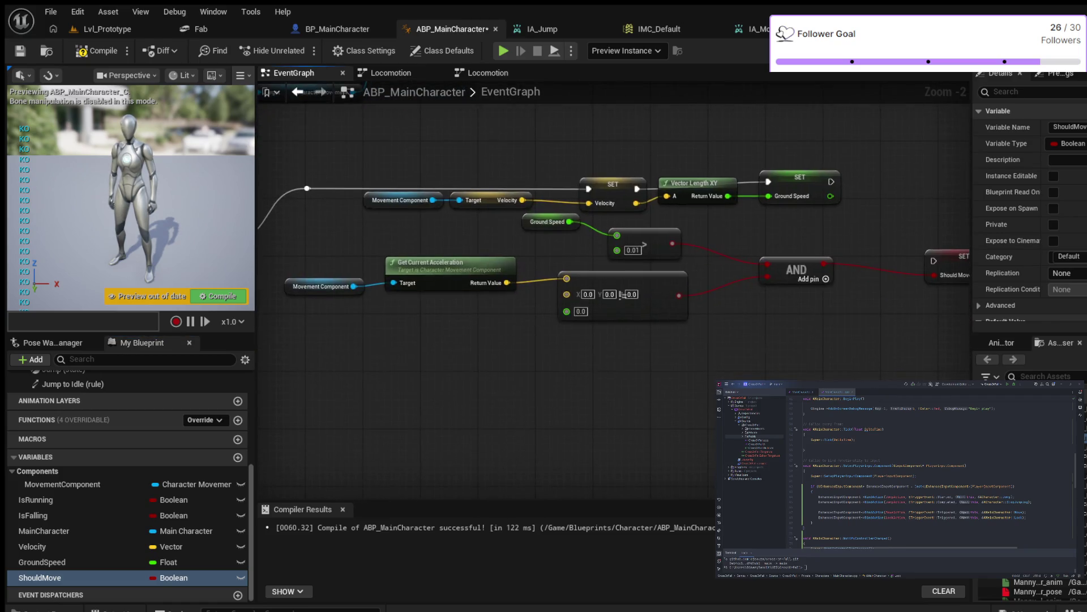
{"action": "scroll", "coordinate": [566, 243], "scroll_direction": "down", "scroll_amount": 3}
{"action": "scroll", "coordinate": [567, 244], "scroll_direction": "up", "scroll_amount": 2}
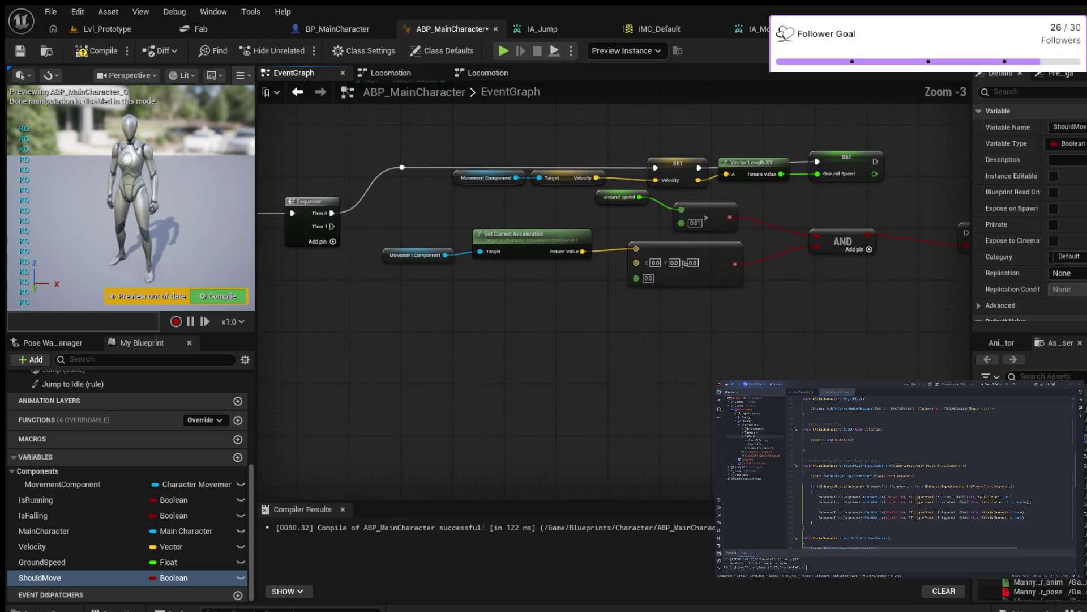
{"action": "left_click_drag", "start_coordinate": [636, 326], "coordinate": [555, 382]}
- Place the Should Move setter beside AND and run it from Sequence Then 1
{"action": "left_click_drag", "start_coordinate": [537, 252], "coordinate": [530, 272]}
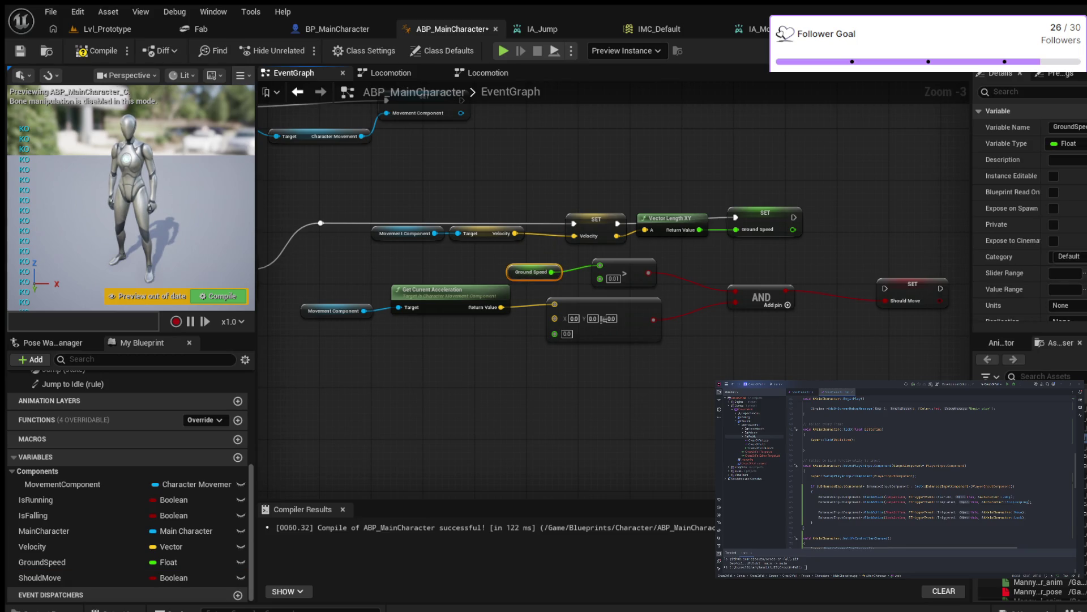
{"action": "mouse_move", "coordinate": [299, 266]}
{"action": "left_mouse_down"}
{"action": "mouse_move", "coordinate": [785, 376]}
{"action": "mouse_move", "coordinate": [925, 378]}
{"action": "left_mouse_up"}
{"action": "left_click", "coordinate": [736, 280]}
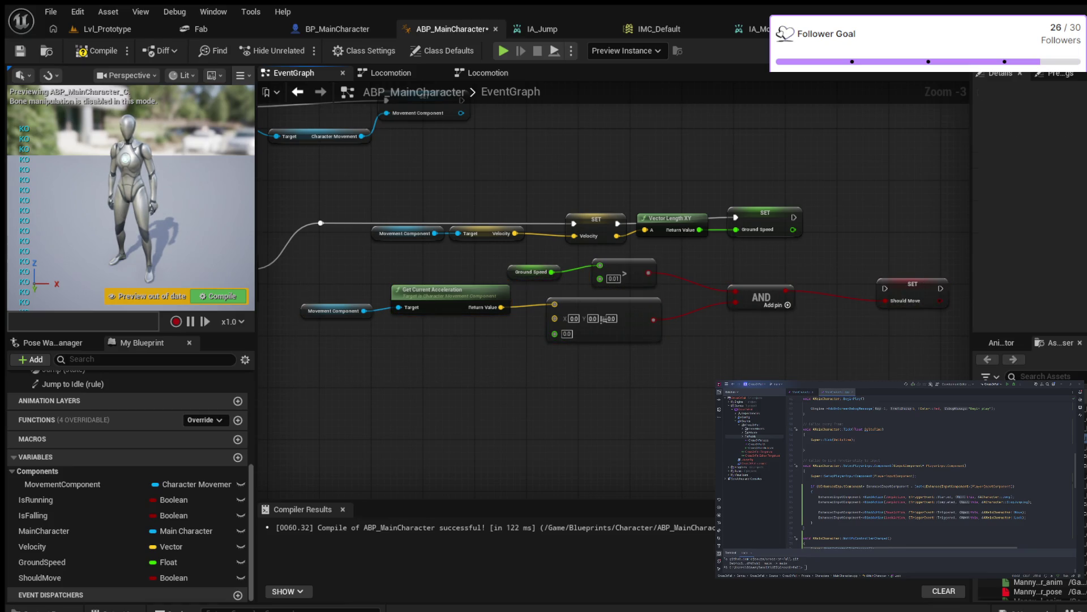
{"action": "left_click_drag", "start_coordinate": [736, 281], "coordinate": [705, 281]}
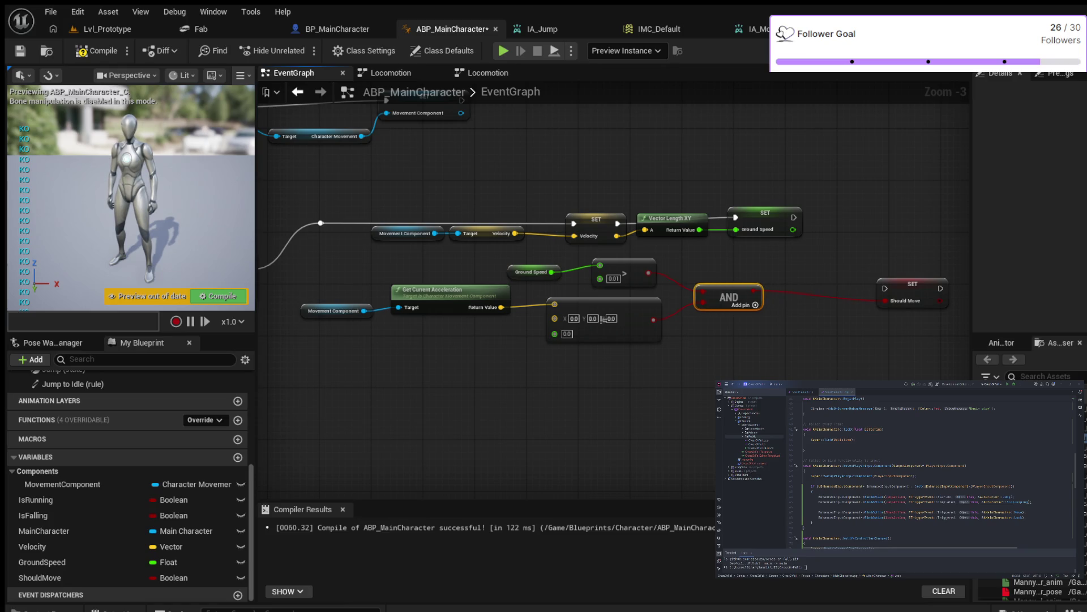
{"action": "mouse_move", "coordinate": [912, 283]}
{"action": "left_mouse_down"}
{"action": "mouse_move", "coordinate": [835, 258]}
{"action": "mouse_move", "coordinate": [870, 267]}
{"action": "left_mouse_up"}
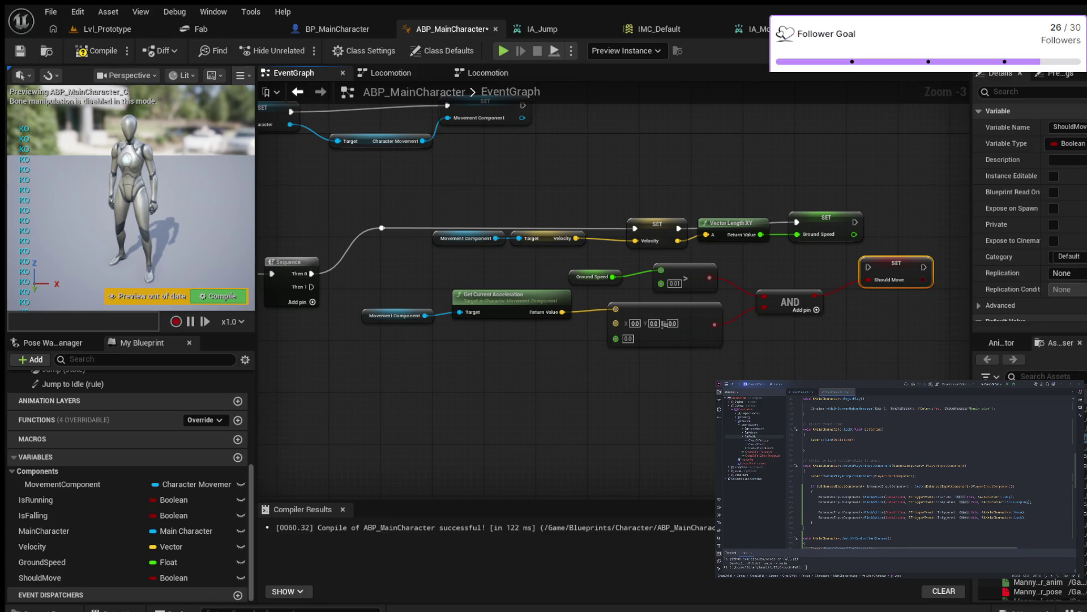
{"action": "left_click_drag", "start_coordinate": [311, 287], "coordinate": [868, 266]}
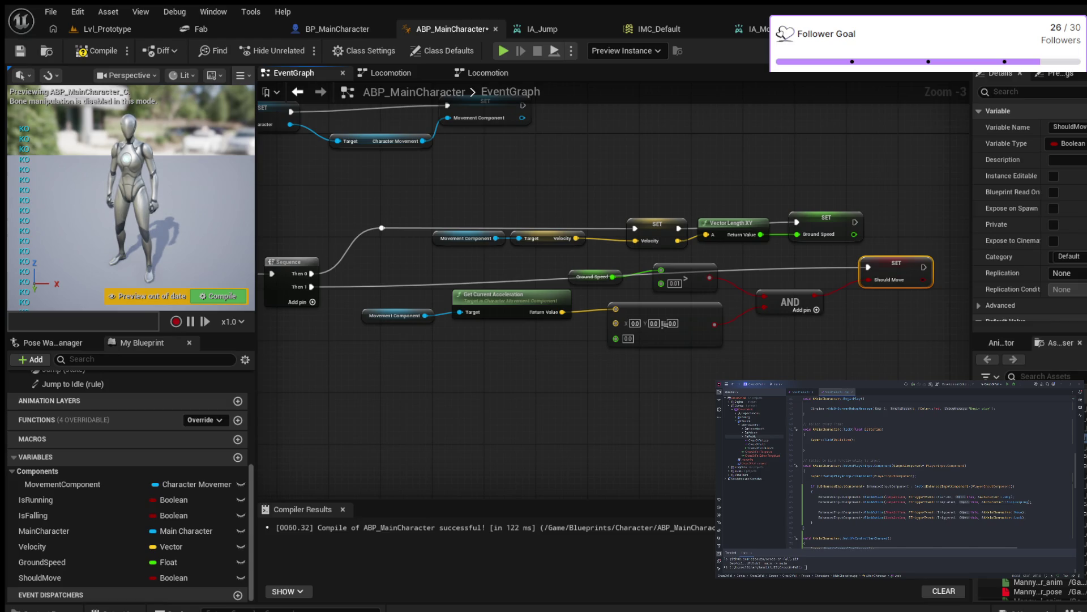
{"action": "left_click", "coordinate": [376, 250]}
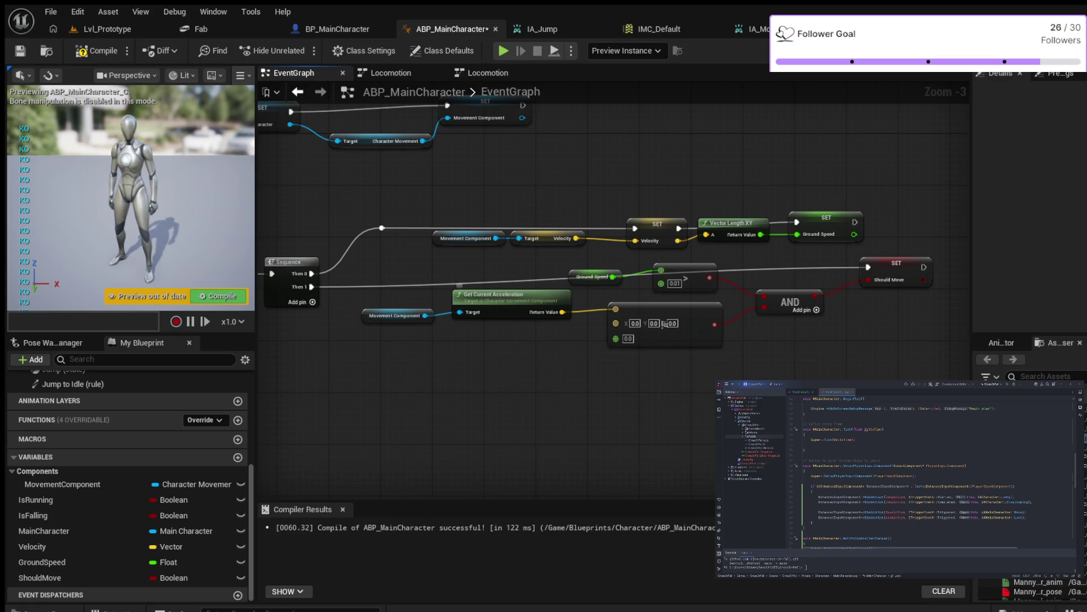
- Lower the Ground Speed and acceleration check nodes slightly and add a Then 2 output to Sequence
{"action": "left_click_drag", "start_coordinate": [376, 249], "coordinate": [704, 327]}
{"action": "left_click", "coordinate": [375, 250]}
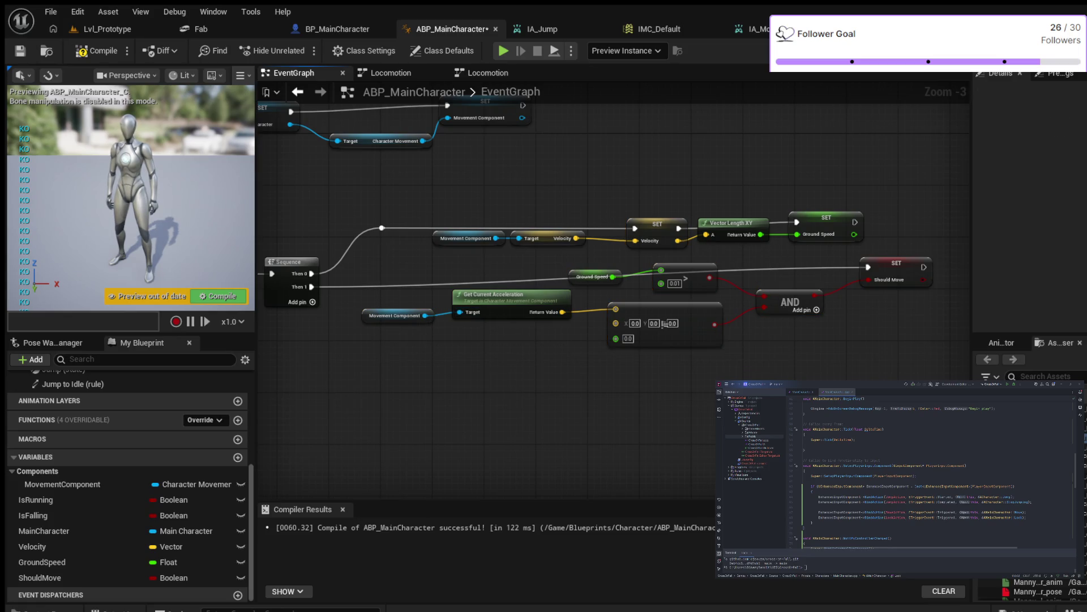
{"action": "mouse_move", "coordinate": [359, 264]}
{"action": "left_mouse_down"}
{"action": "mouse_move", "coordinate": [726, 351]}
{"action": "mouse_move", "coordinate": [846, 401]}
{"action": "left_mouse_up"}
{"action": "left_click_drag", "start_coordinate": [591, 276], "coordinate": [592, 290]}
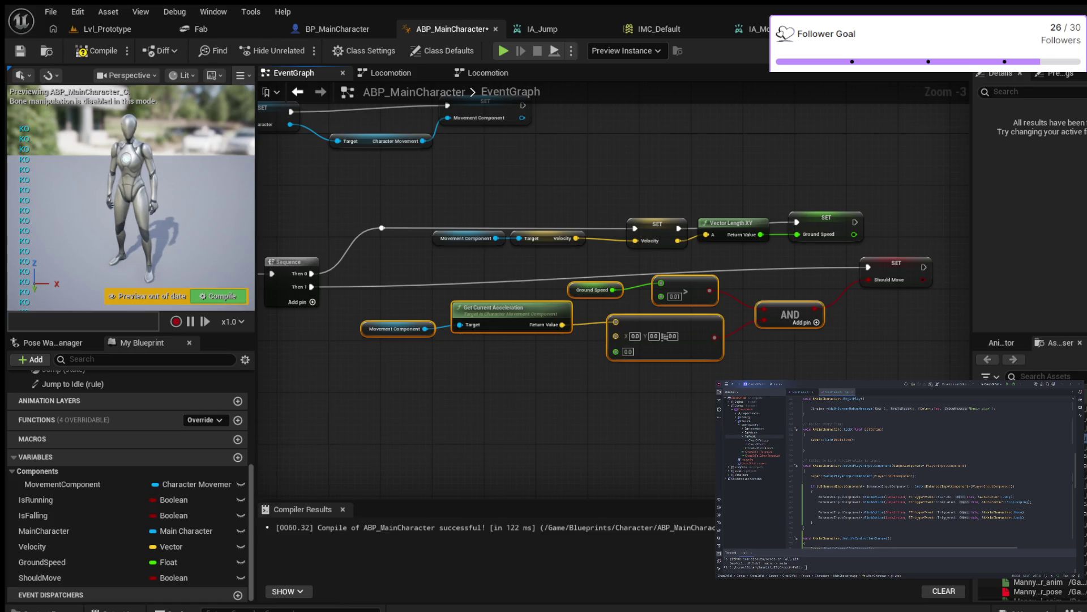
{"action": "left_click", "coordinate": [600, 416]}
{"action": "left_click_drag", "start_coordinate": [600, 417], "coordinate": [670, 396]}
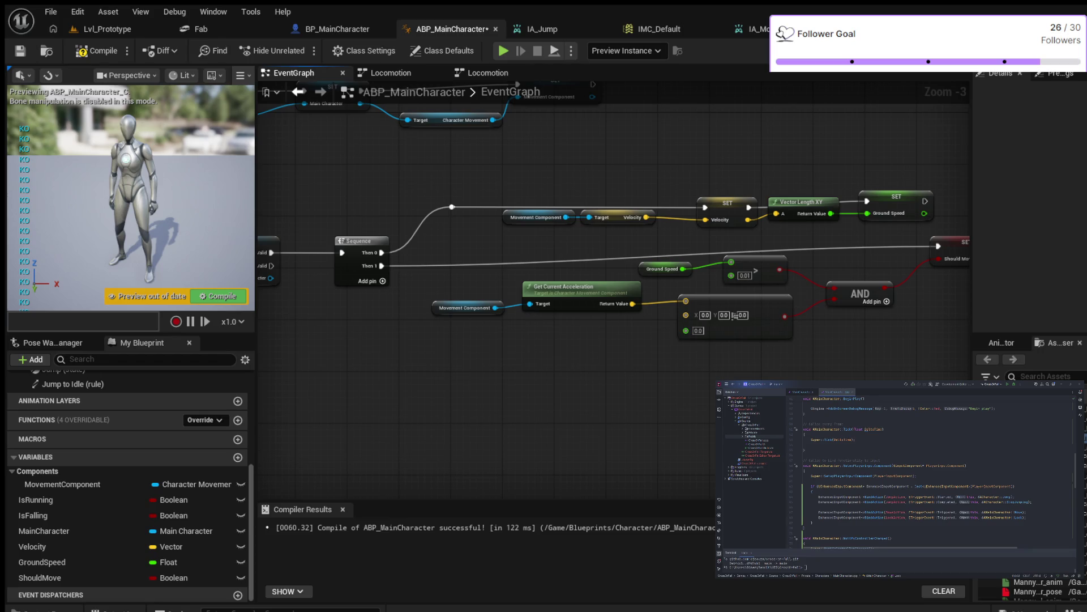
{"action": "left_click", "coordinate": [382, 281]}
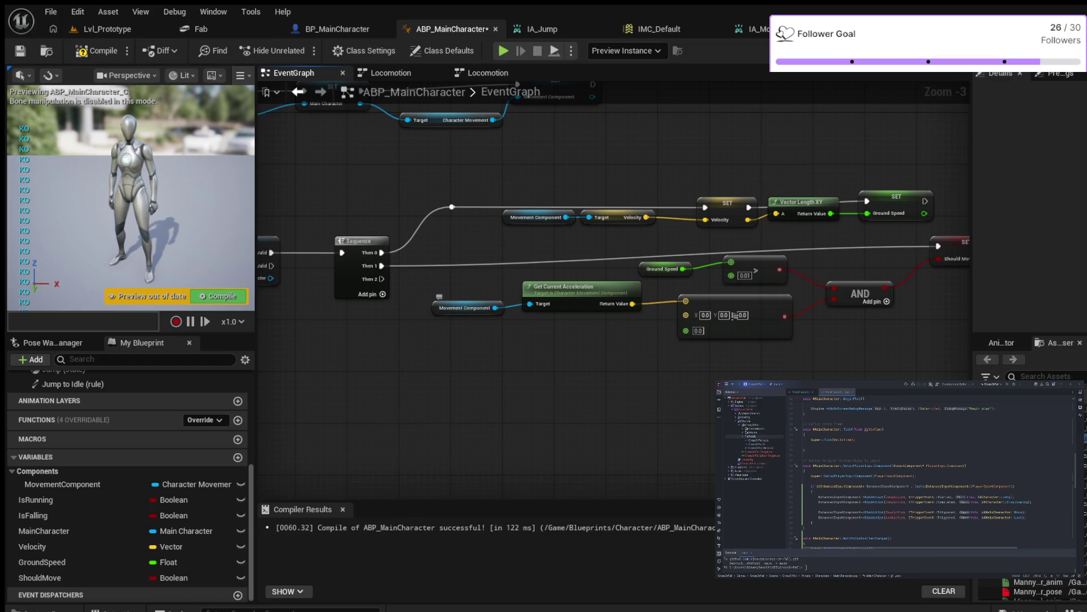
{"action": "left_click", "coordinate": [465, 307]}
{"action": "key", "text": "ctrl+w"}
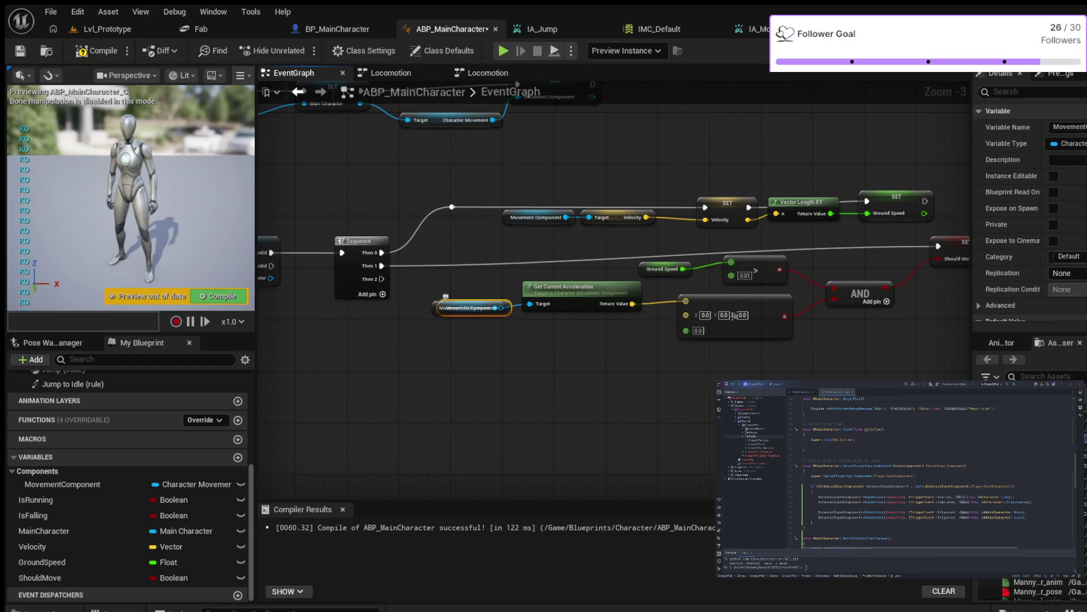
{"action": "mouse_move", "coordinate": [473, 308]}
{"action": "left_mouse_down"}
{"action": "mouse_move", "coordinate": [461, 352]}
{"action": "mouse_move", "coordinate": [473, 354]}
{"action": "mouse_move", "coordinate": [481, 398]}
{"action": "left_mouse_up"}
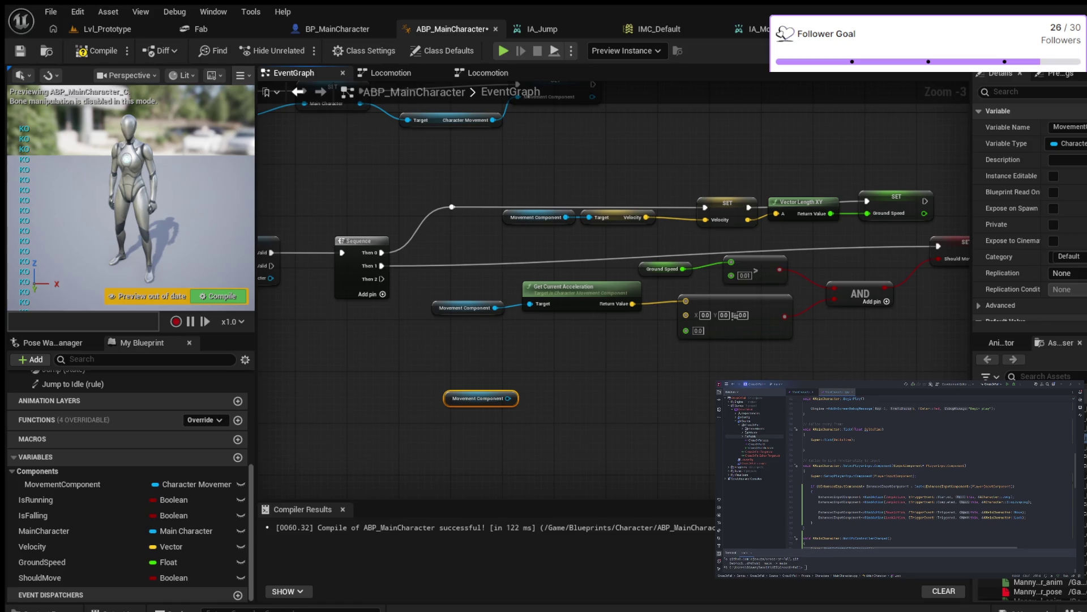
{"action": "left_click_drag", "start_coordinate": [508, 398], "coordinate": [581, 399]}
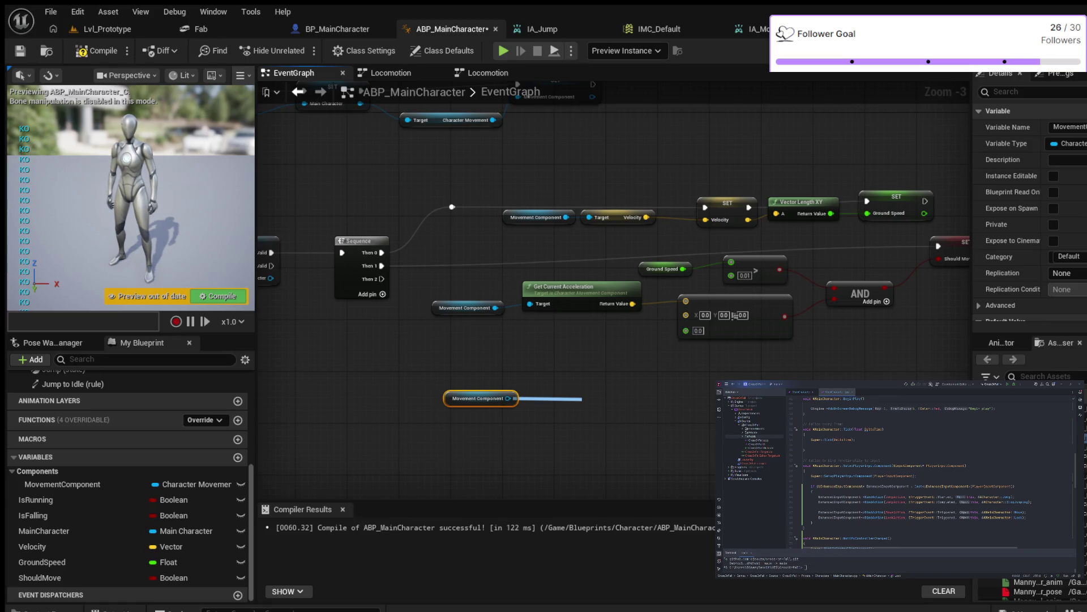
{"action": "key", "text": "Return"}
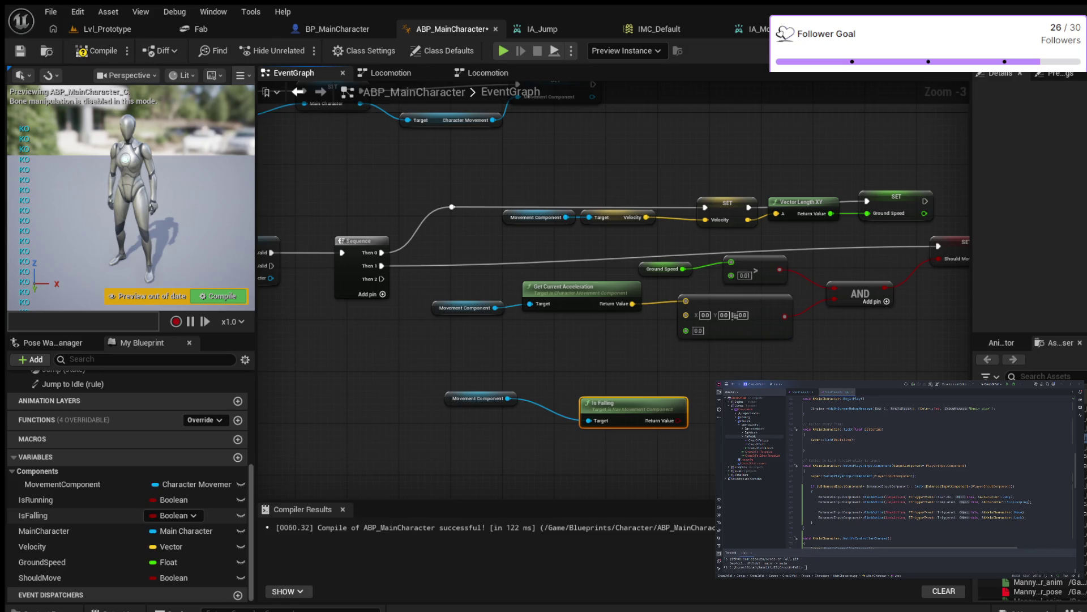
{"action": "left_click", "coordinate": [85, 515]}
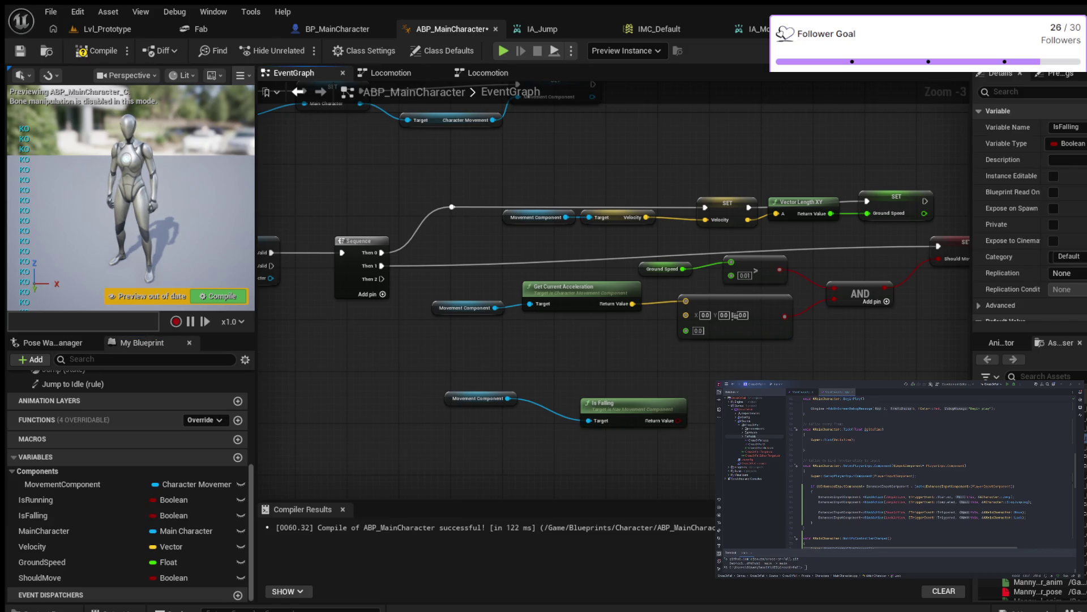
{"action": "left_click_drag", "start_coordinate": [678, 420], "coordinate": [764, 396]}
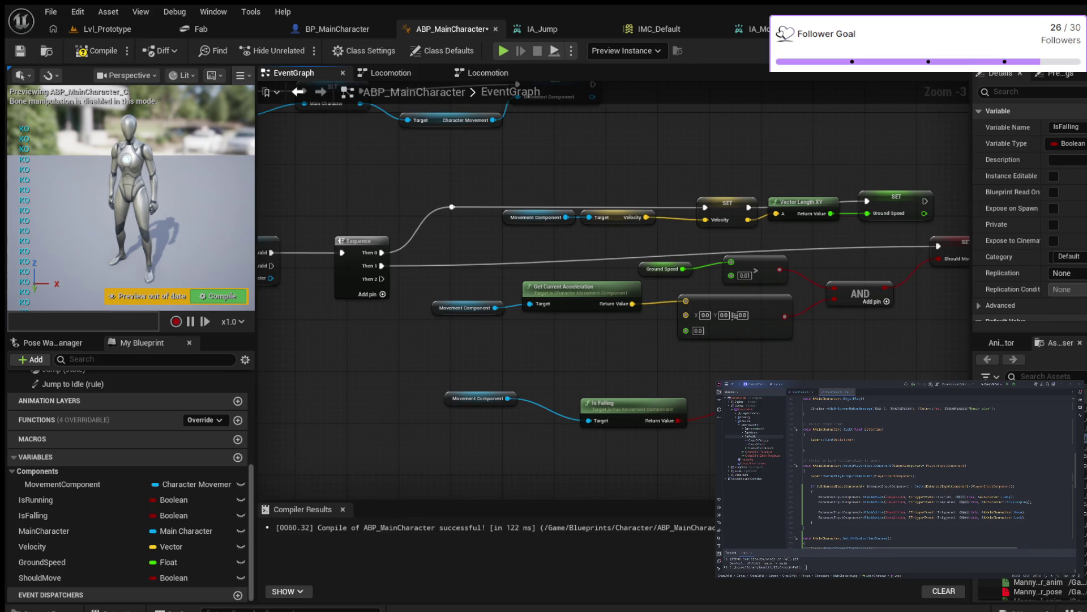
{"action": "left_click_drag", "start_coordinate": [383, 278], "coordinate": [730, 394]}
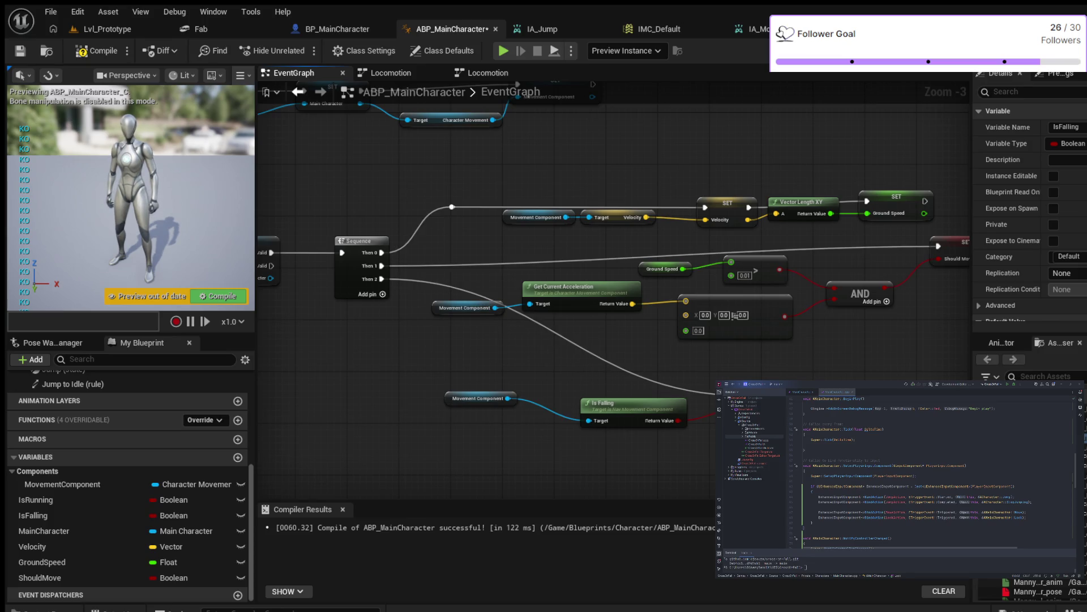
{"action": "left_click", "coordinate": [97, 51]}
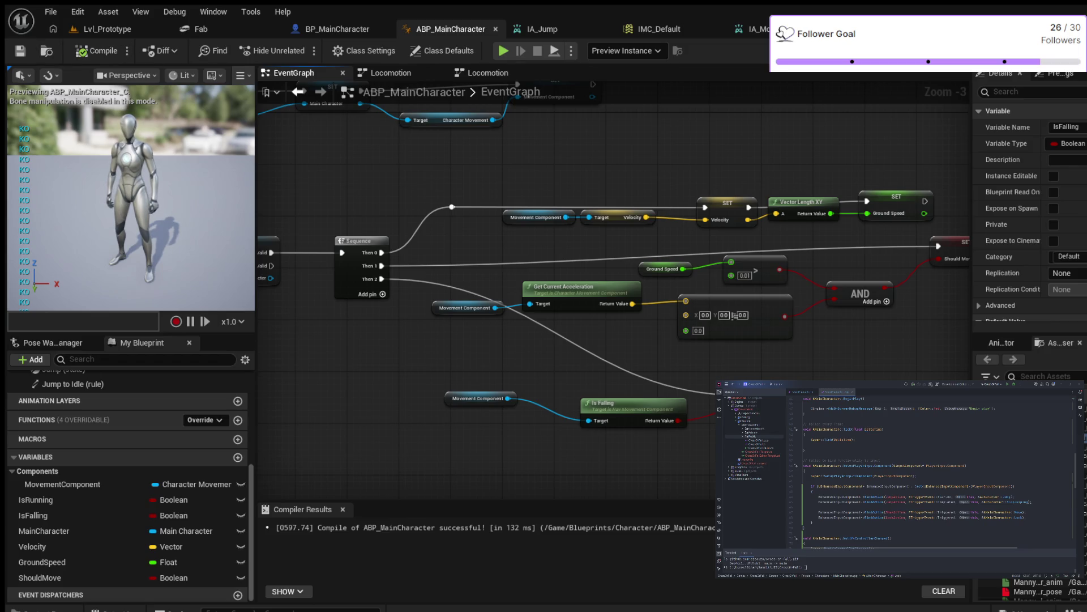
{"action": "scroll", "coordinate": [383, 189], "scroll_direction": "down", "scroll_amount": 4}
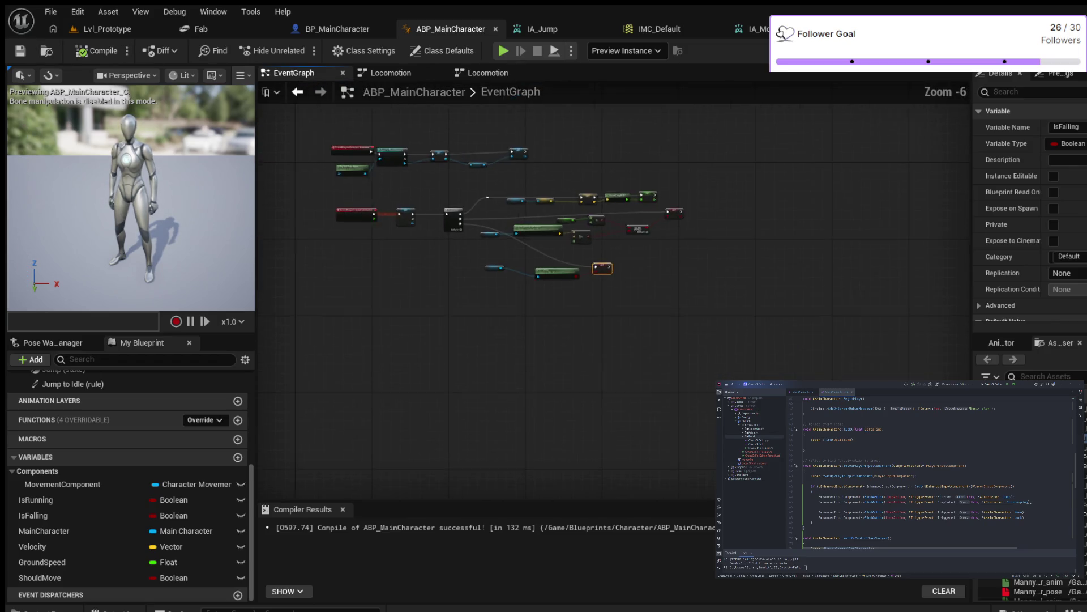
{"action": "scroll", "coordinate": [408, 186], "scroll_direction": "up", "scroll_amount": 4}
{"action": "scroll", "coordinate": [335, 302], "scroll_direction": "down", "scroll_amount": 1}
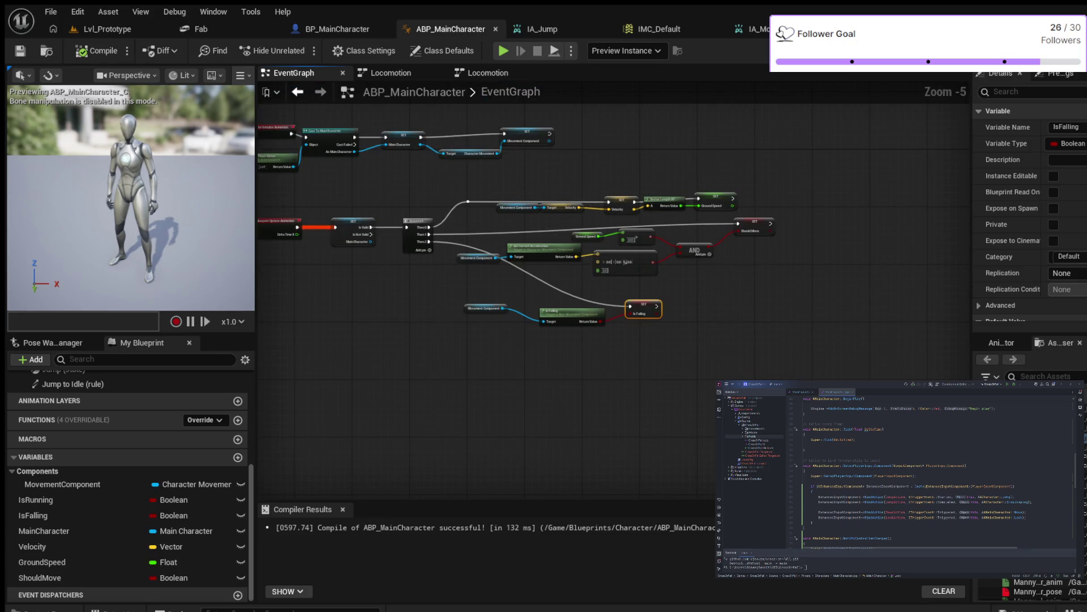
{"action": "scroll", "coordinate": [334, 302], "scroll_direction": "down", "scroll_amount": 1}
{"action": "scroll", "coordinate": [645, 321], "scroll_direction": "up", "scroll_amount": 2}
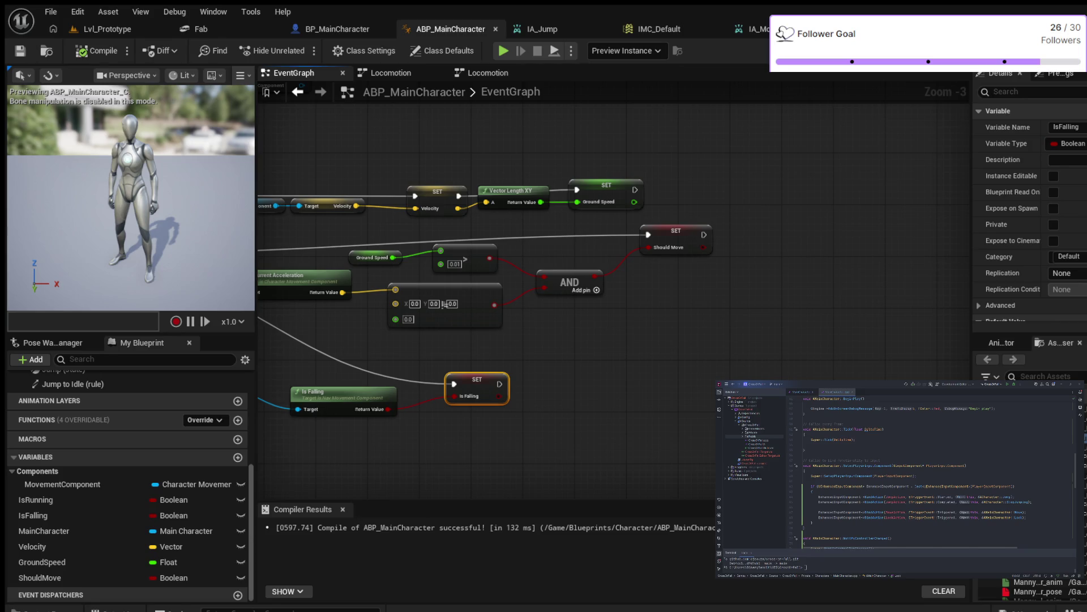
{"action": "scroll", "coordinate": [113, 498], "scroll_direction": "down", "scroll_amount": 1}
{"action": "scroll", "coordinate": [114, 498], "scroll_direction": "up", "scroll_amount": 4}
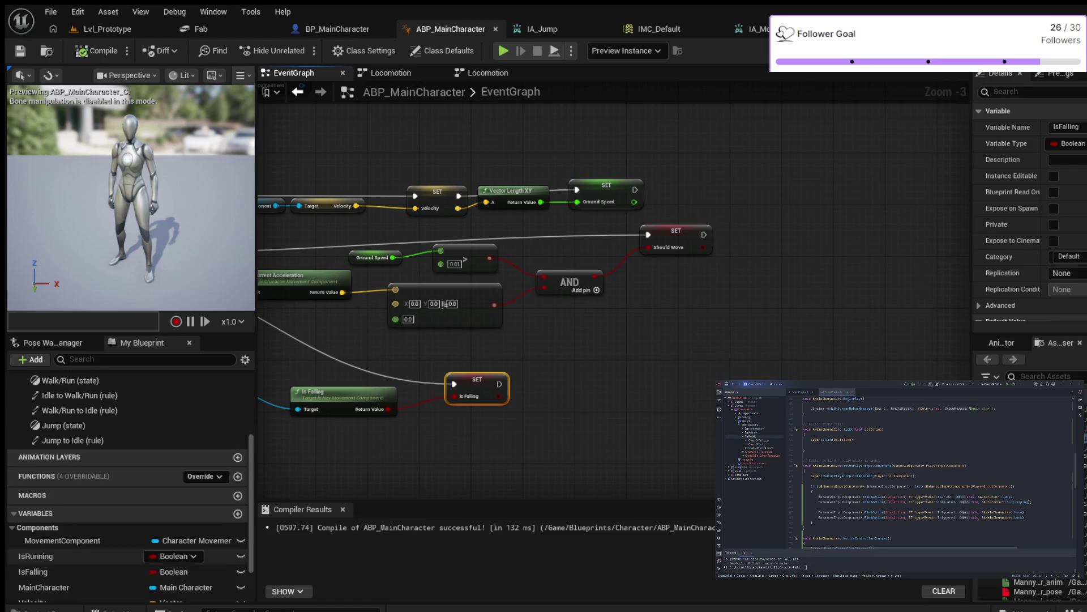
{"action": "scroll", "coordinate": [114, 487], "scroll_direction": "down", "scroll_amount": 4}
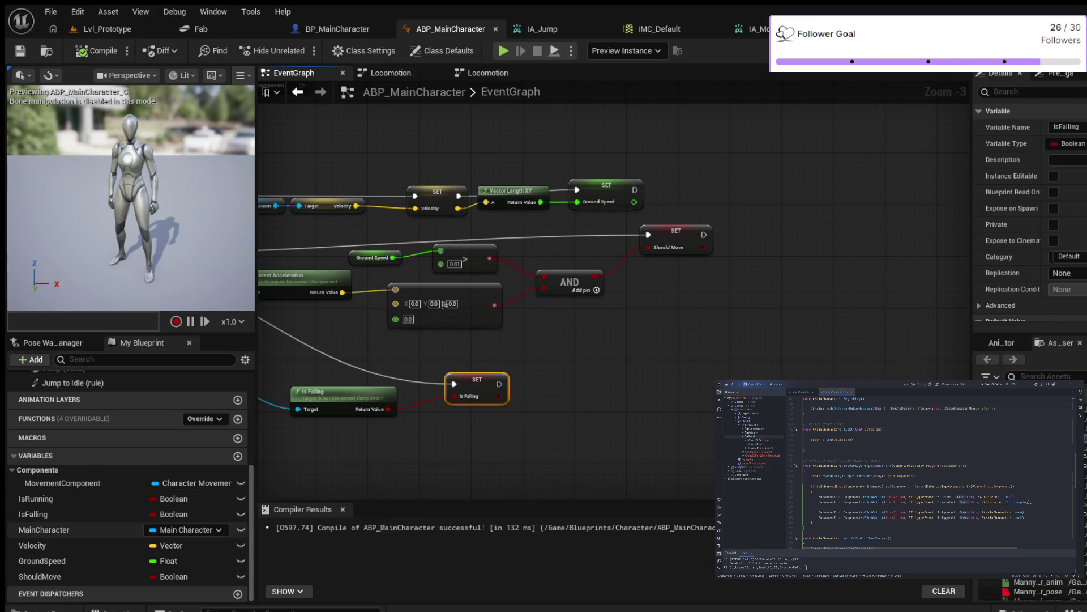
{"action": "left_click", "coordinate": [44, 530]}
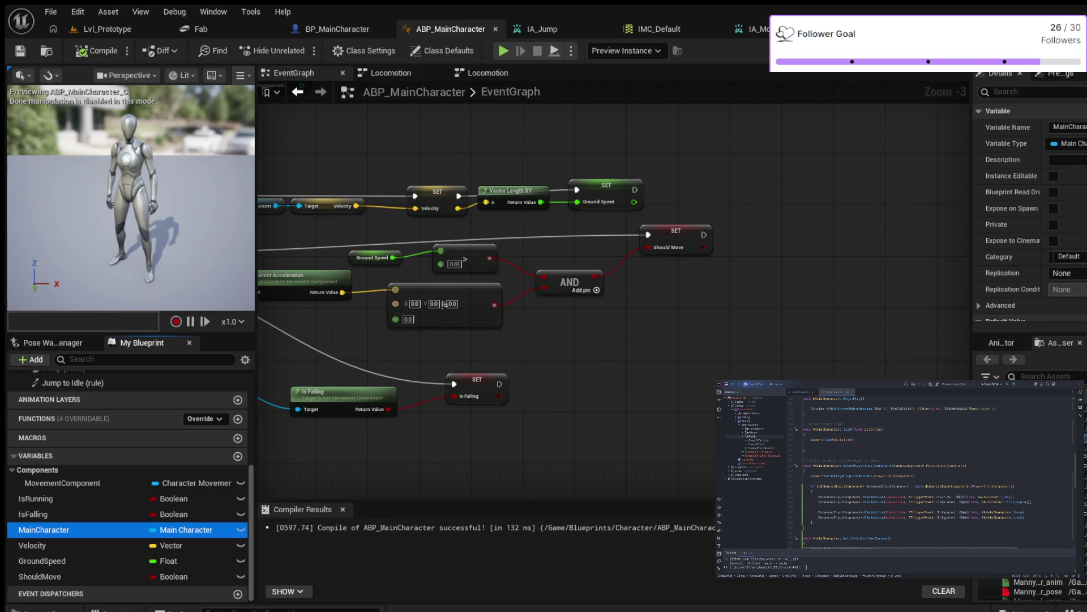
- Add a Main Character getter wired into Get Actor Rotation, plus a Velocity getter
{"action": "left_click_drag", "start_coordinate": [44, 530], "coordinate": [751, 289]}
{"action": "left_click_drag", "start_coordinate": [779, 350], "coordinate": [594, 402]}
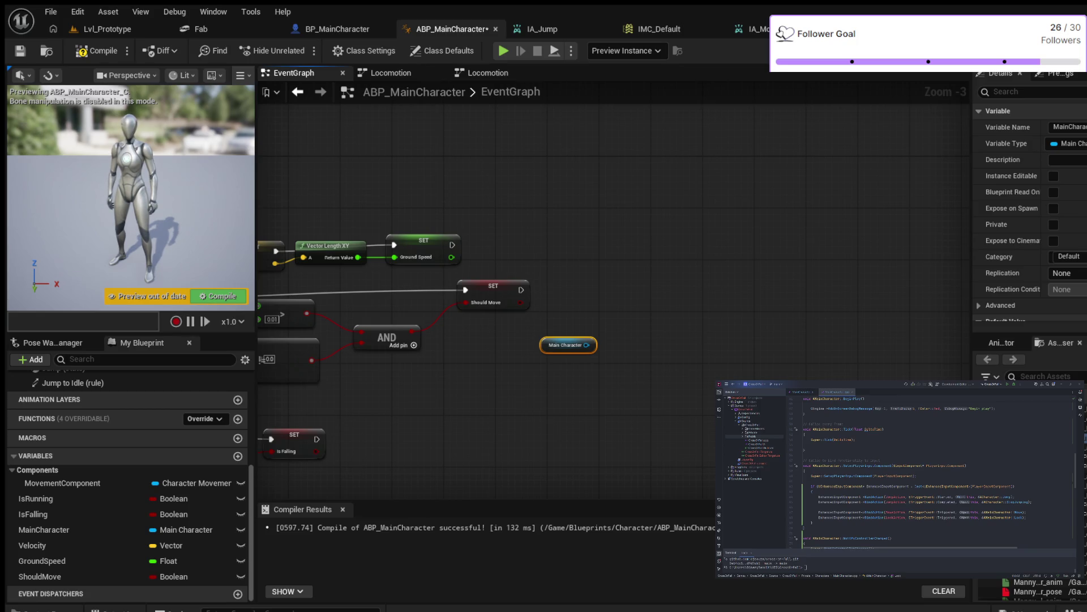
{"action": "left_click_drag", "start_coordinate": [587, 344], "coordinate": [650, 289]}
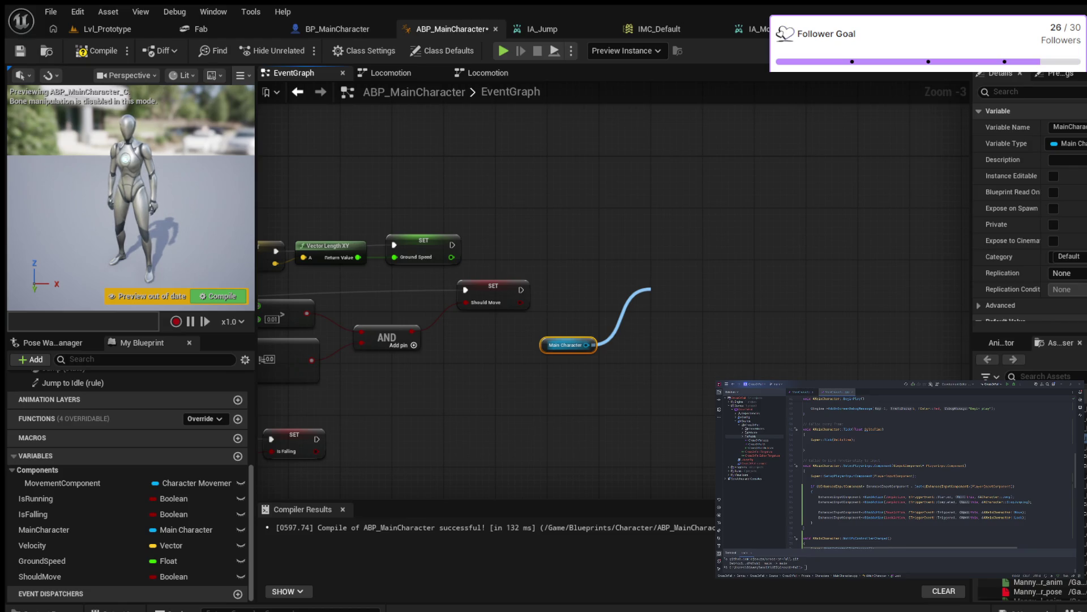
{"action": "key", "text": "Return"}
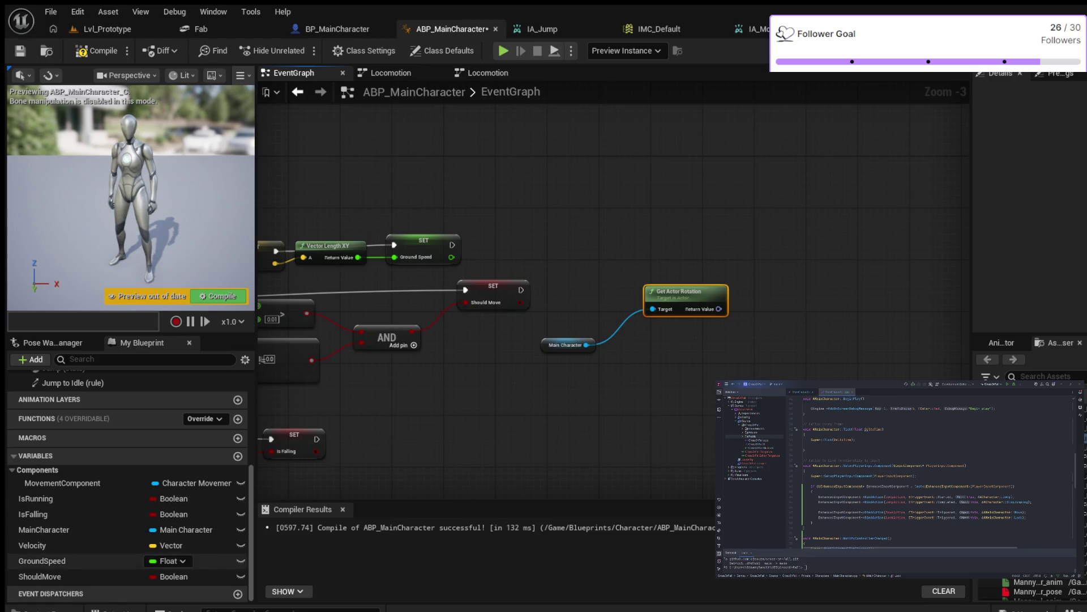
{"action": "left_click", "coordinate": [85, 545]}
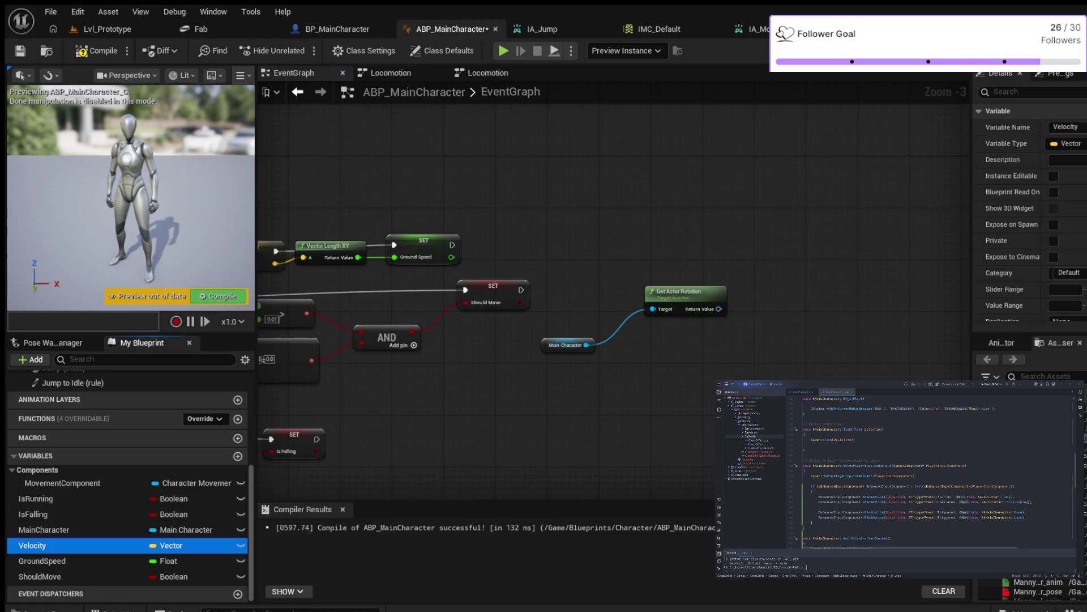
{"action": "left_click_drag", "start_coordinate": [33, 545], "coordinate": [660, 235]}
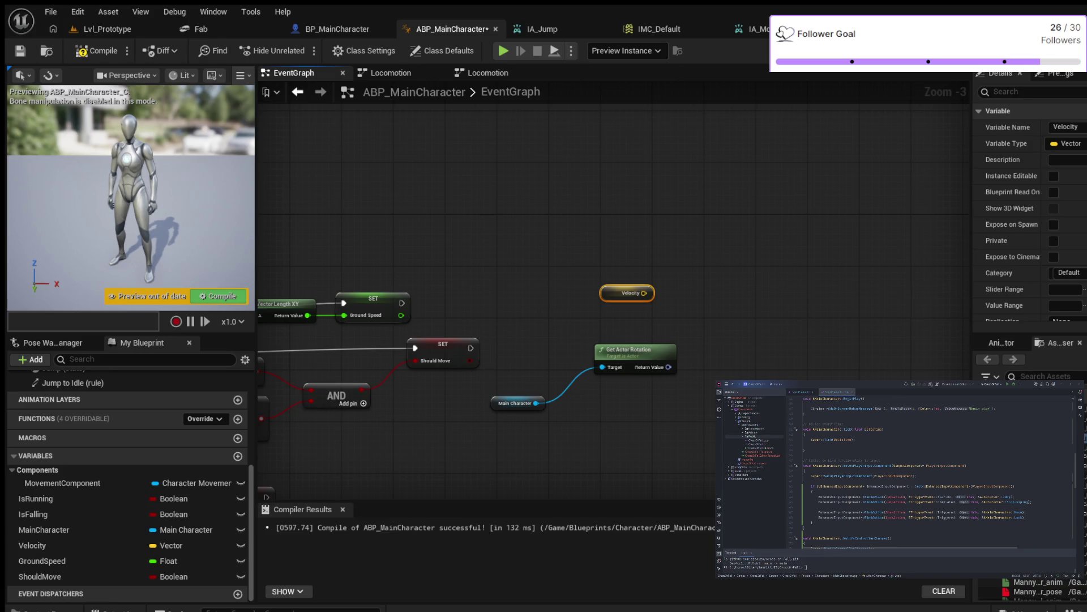
- Add Calculate Direction fed by Velocity, with Get Actor Rotation as Base Rotation, and tidy the nodes
{"action": "key", "text": "ctrl+v"}
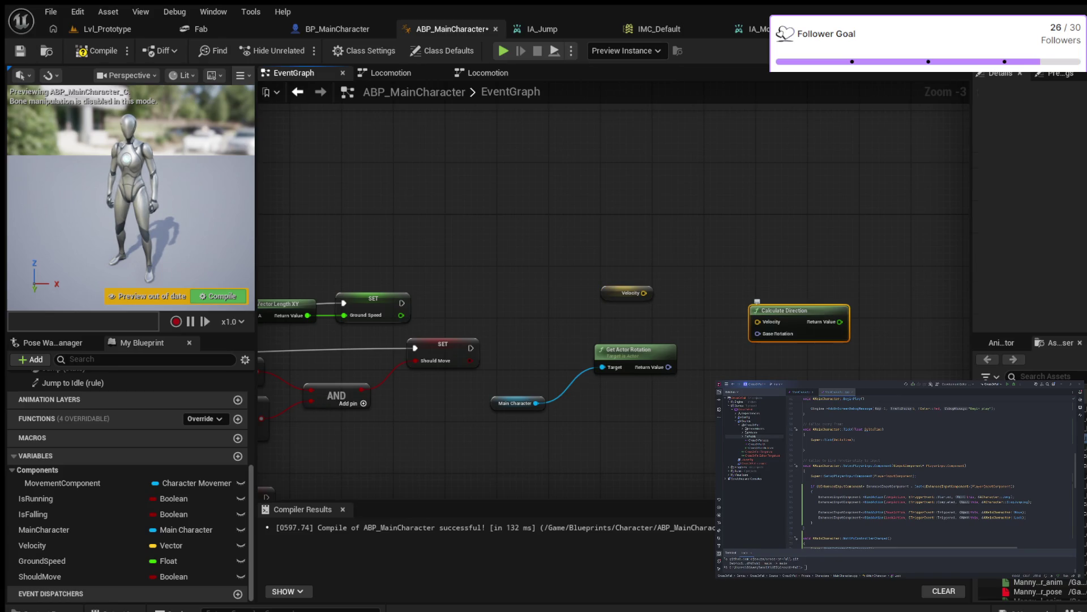
{"action": "left_click_drag", "start_coordinate": [644, 293], "coordinate": [758, 321]}
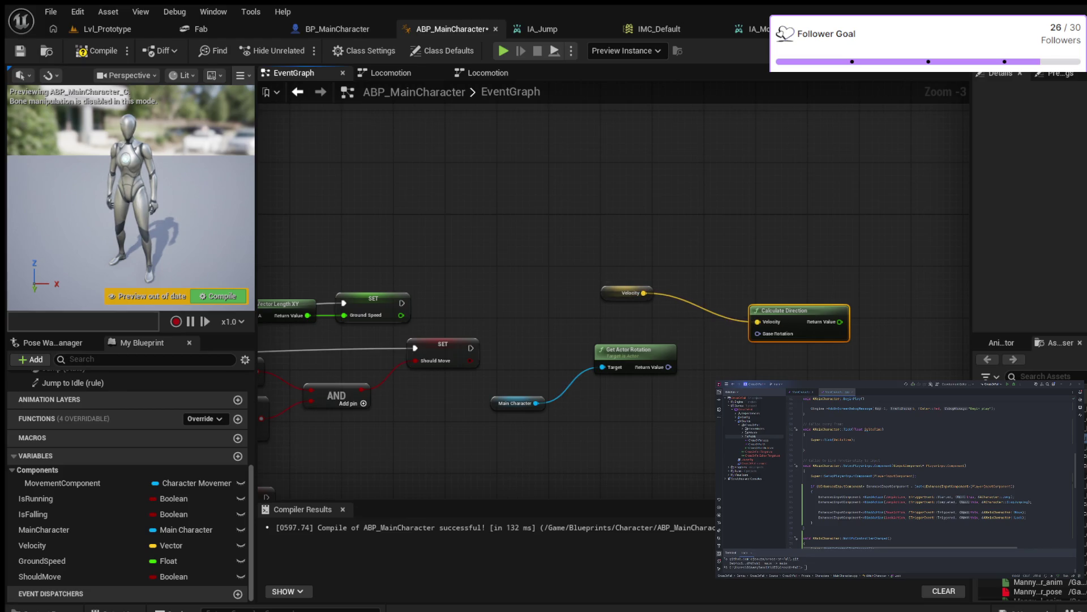
{"action": "mouse_move", "coordinate": [668, 367]}
{"action": "left_mouse_down"}
{"action": "mouse_move", "coordinate": [757, 334]}
{"action": "mouse_move", "coordinate": [755, 310]}
{"action": "left_mouse_up"}
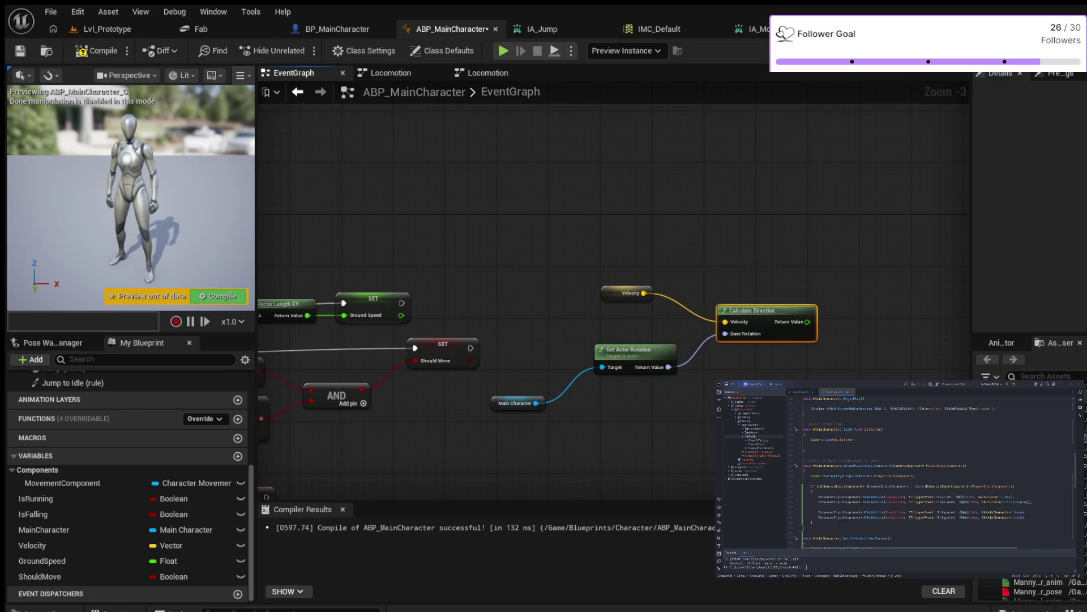
{"action": "left_click_drag", "start_coordinate": [628, 293], "coordinate": [635, 319]}
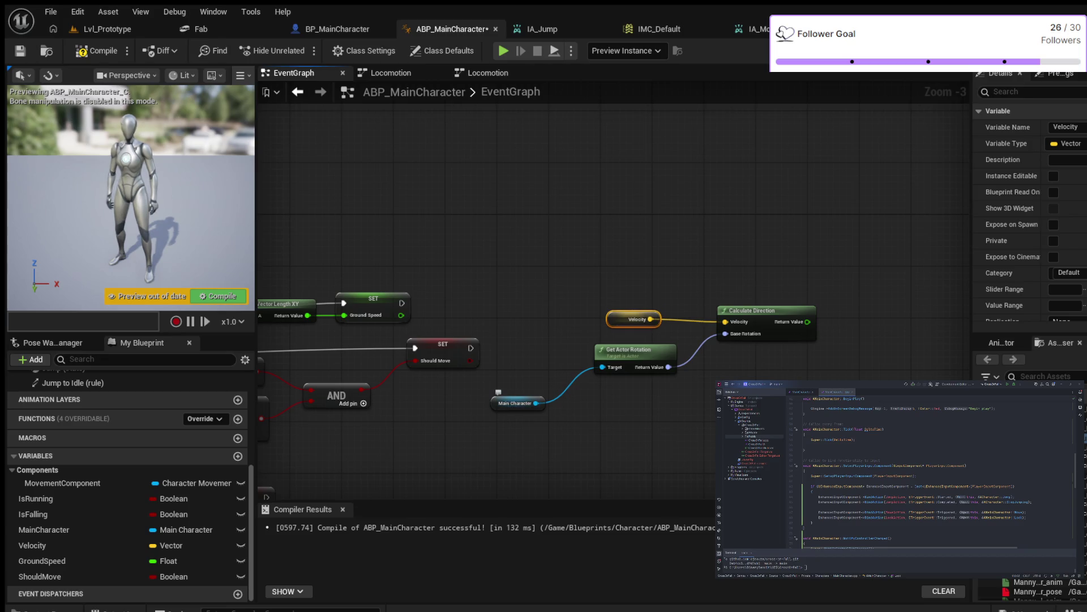
{"action": "left_click_drag", "start_coordinate": [509, 403], "coordinate": [542, 363]}
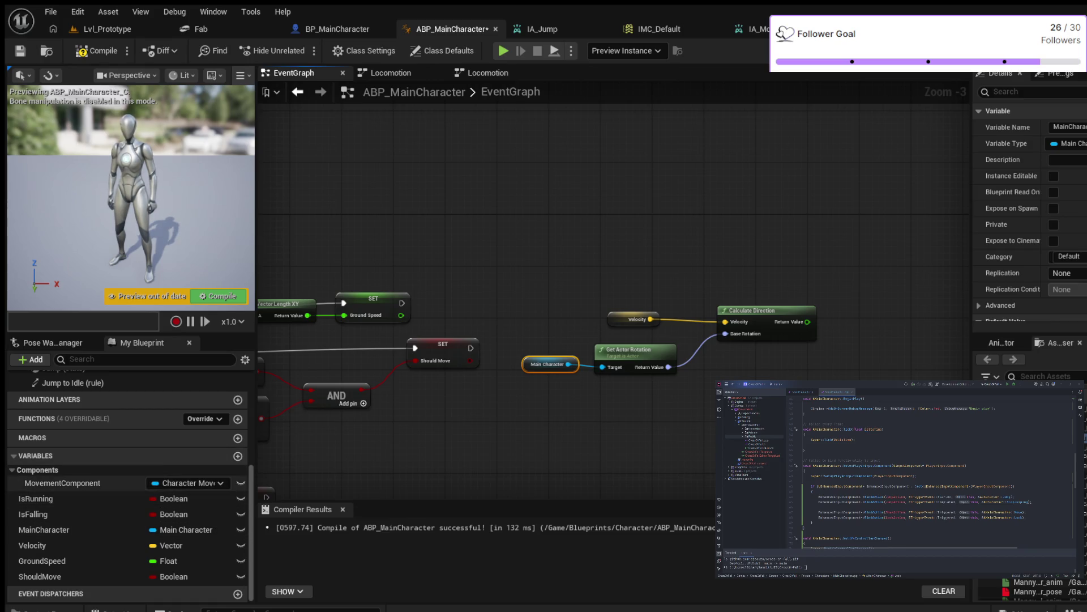
{"action": "left_click", "coordinate": [62, 482]}
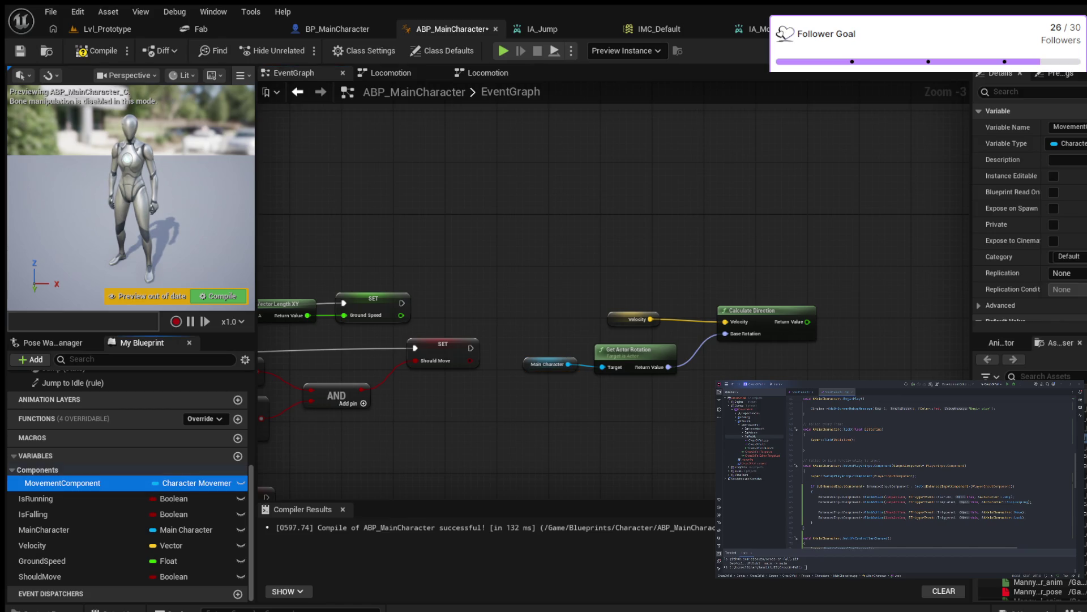
- Place a Movement Component getter and read its Orient Rotation To Movement property
{"action": "left_click_drag", "start_coordinate": [62, 482], "coordinate": [637, 423]}
{"action": "left_click_drag", "start_coordinate": [742, 384], "coordinate": [618, 386]}
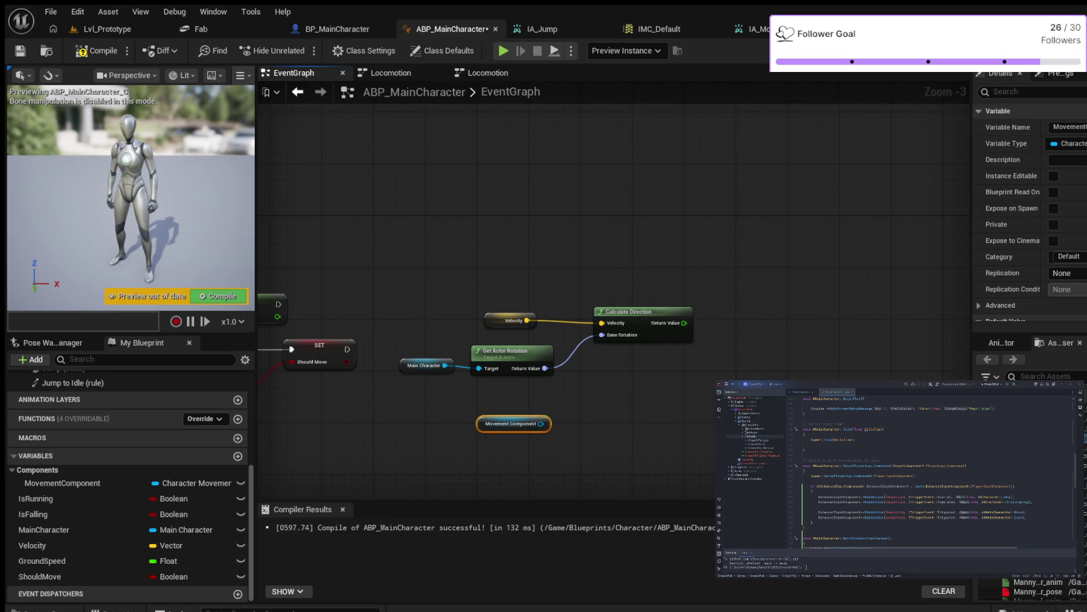
{"action": "mouse_move", "coordinate": [541, 423]}
{"action": "left_mouse_down"}
{"action": "mouse_move", "coordinate": [651, 423]}
{"action": "mouse_move", "coordinate": [689, 390]}
{"action": "left_mouse_up"}
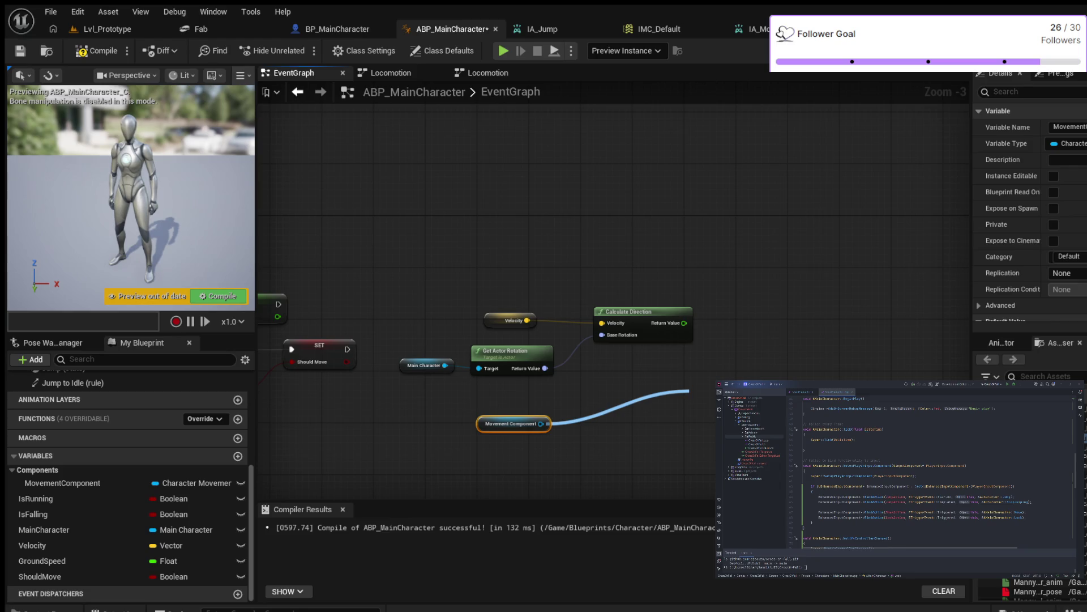
{"action": "left_click_drag", "start_coordinate": [689, 391], "coordinate": [595, 412]}
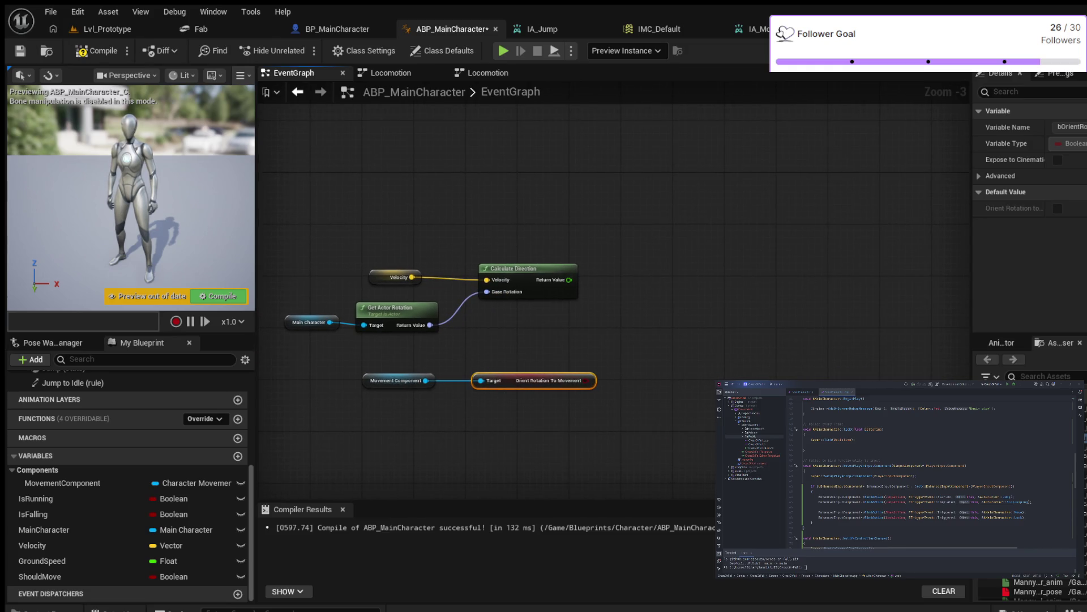
{"action": "left_click_drag", "start_coordinate": [569, 279], "coordinate": [642, 306]}
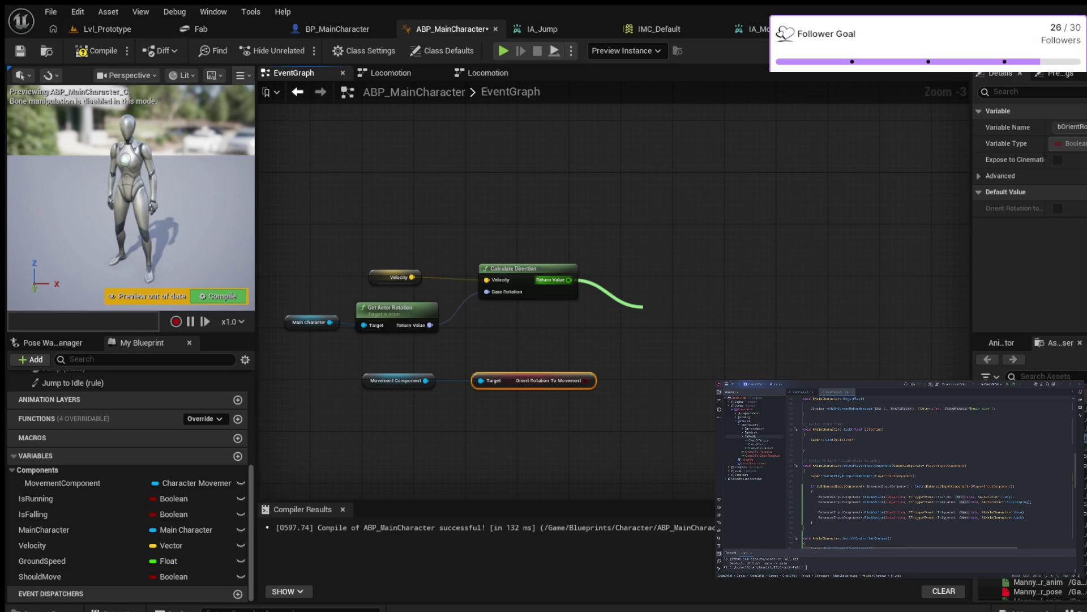
- Add a Clamp (Float) on the calculated direction with Min -45.0 and Max 45.0
{"action": "key", "text": "Return"}
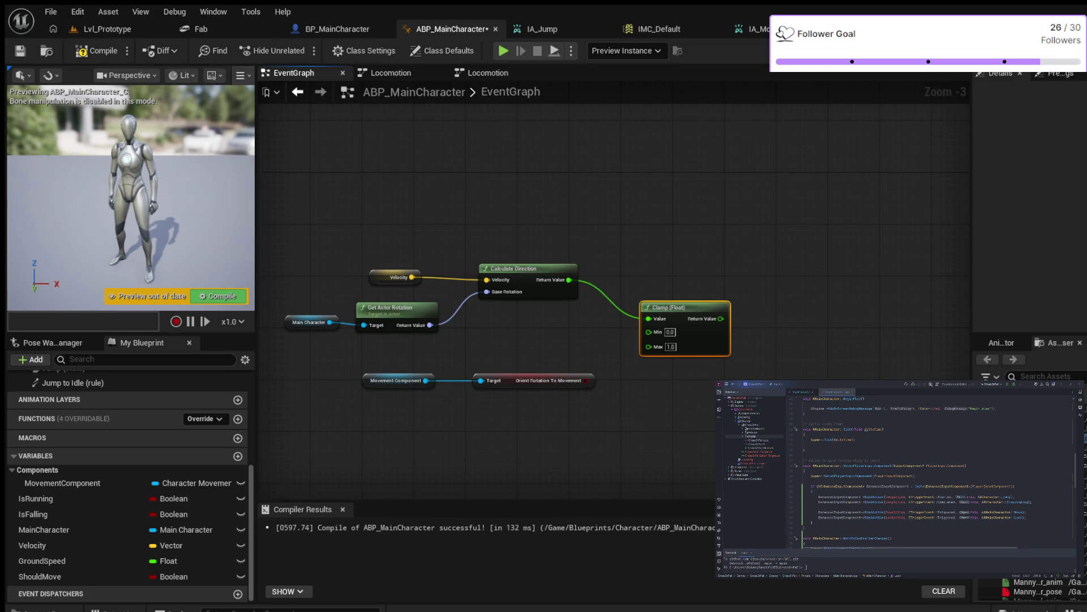
{"action": "left_click_drag", "start_coordinate": [680, 307], "coordinate": [680, 294]}
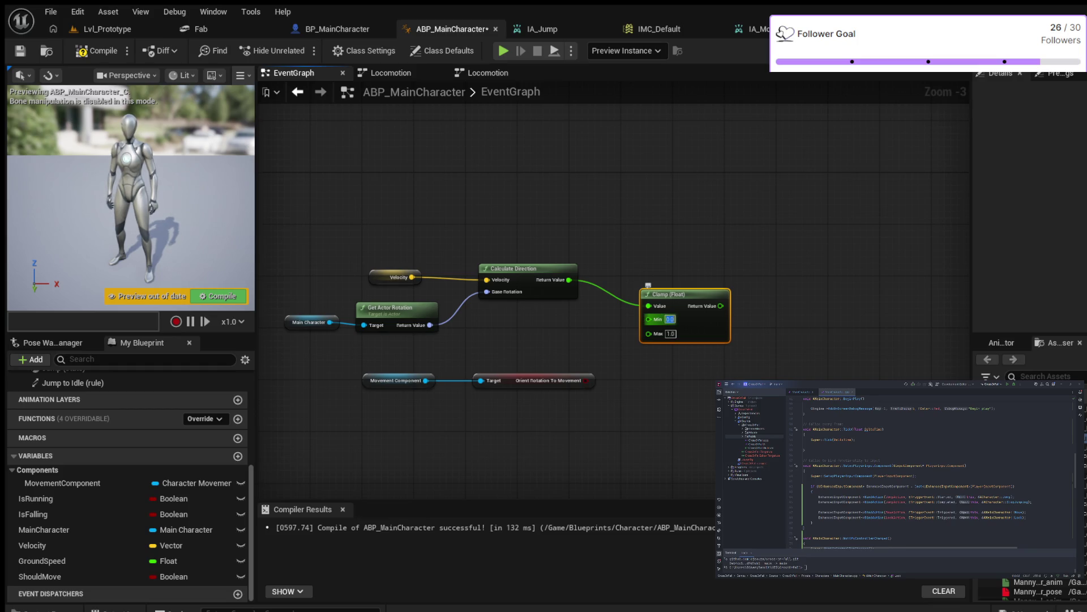
{"action": "type", "text": "-"}
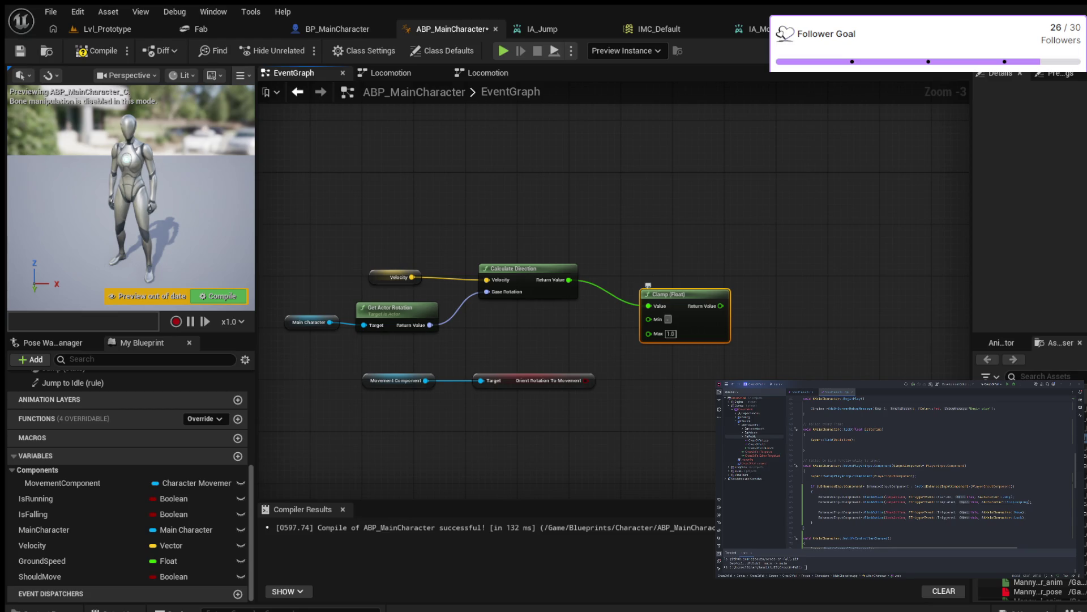
{"action": "type", "text": "45"}
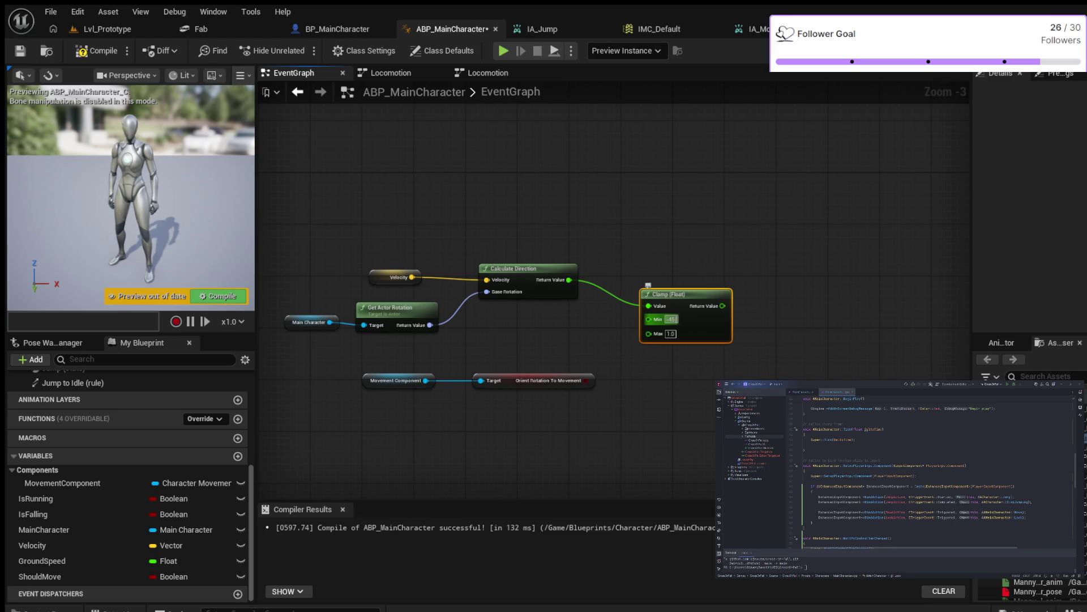
{"action": "key", "text": "Return"}
{"action": "key", "text": "Tab"}
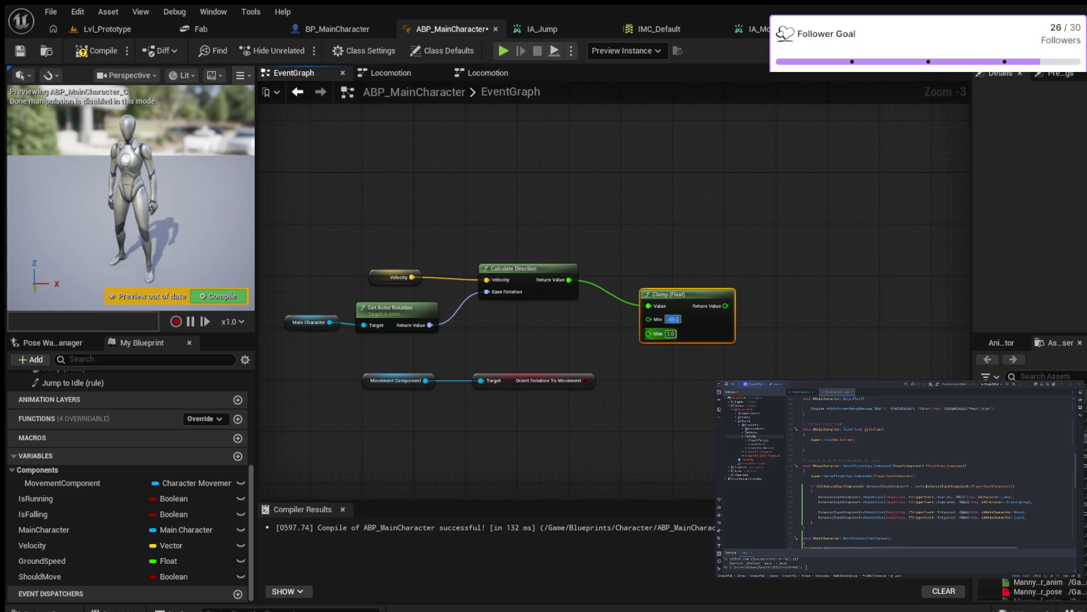
{"action": "type", "text": "45"}
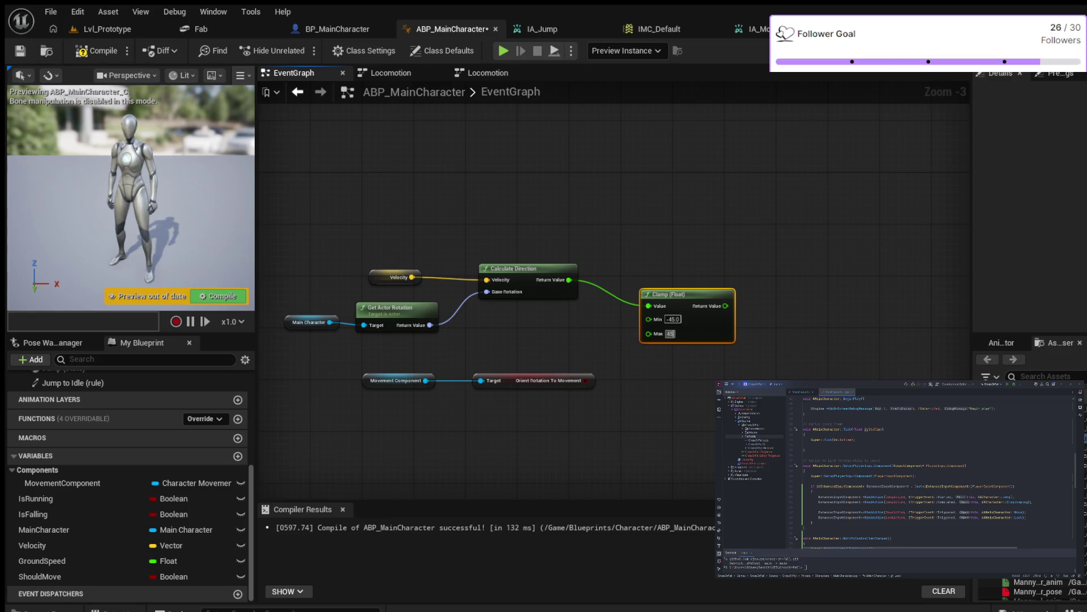
{"action": "key", "text": "Return"}
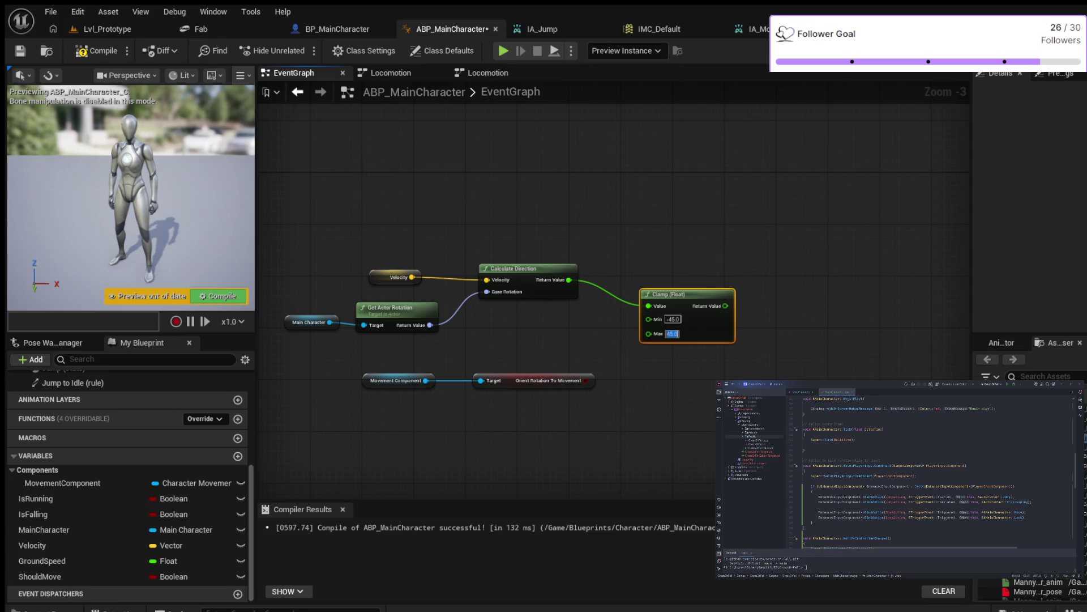
{"action": "key", "text": "Escape"}
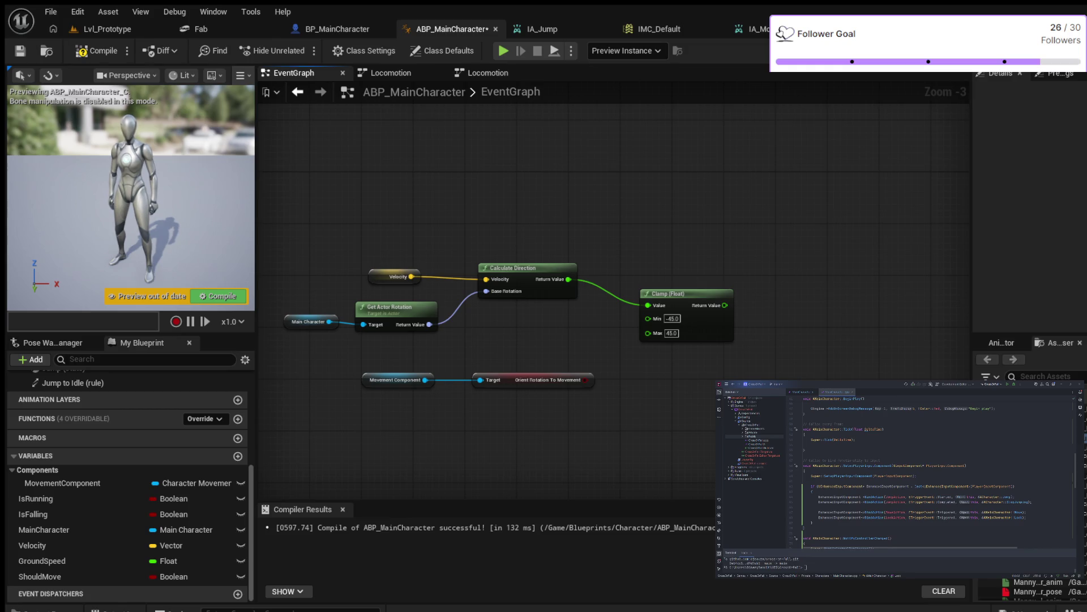
{"action": "key", "text": "ctrl+v"}
- Wire the raw direction to Select Option 0 and the clamped one to Option 1, picked by Orient Rotation To Movement
{"action": "scroll", "coordinate": [811, 267], "scroll_direction": "up", "scroll_amount": 3}
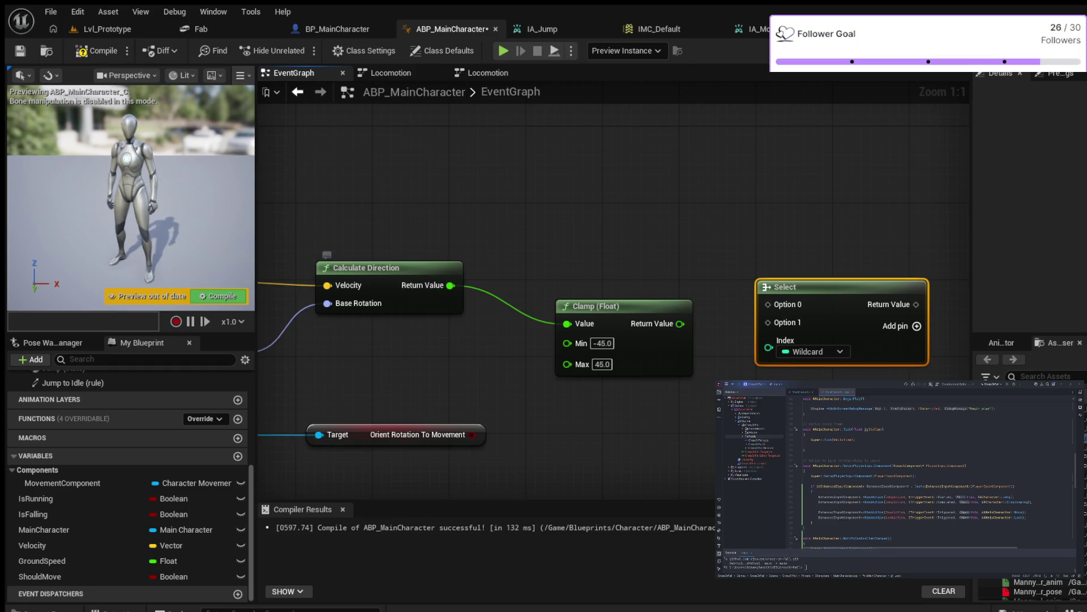
{"action": "mouse_move", "coordinate": [450, 285]}
{"action": "left_mouse_down"}
{"action": "mouse_move", "coordinate": [627, 280]}
{"action": "mouse_move", "coordinate": [768, 304]}
{"action": "left_mouse_up"}
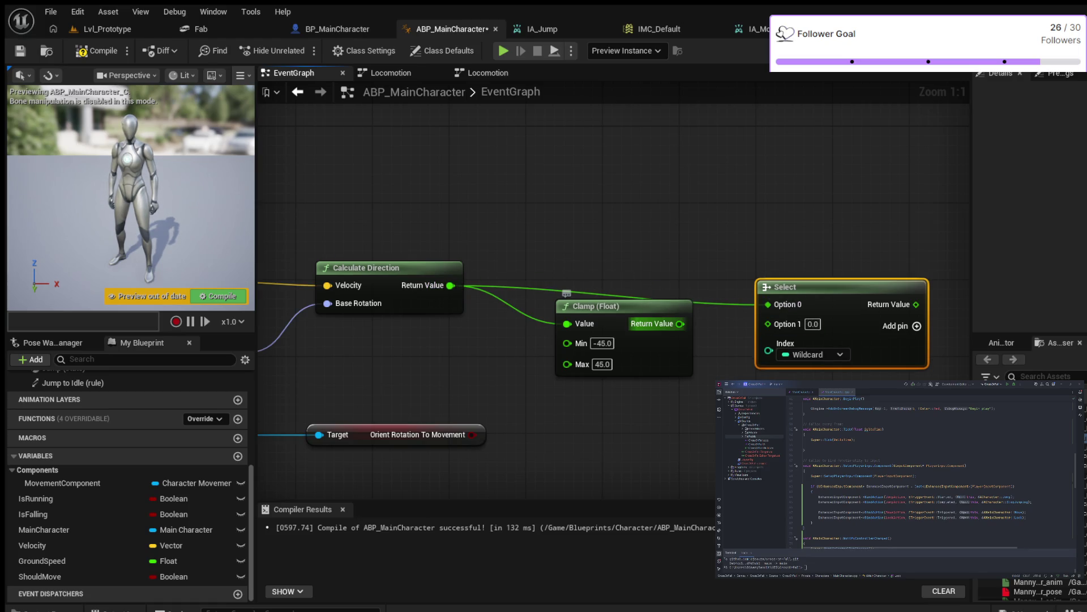
{"action": "left_click_drag", "start_coordinate": [681, 324], "coordinate": [768, 322]}
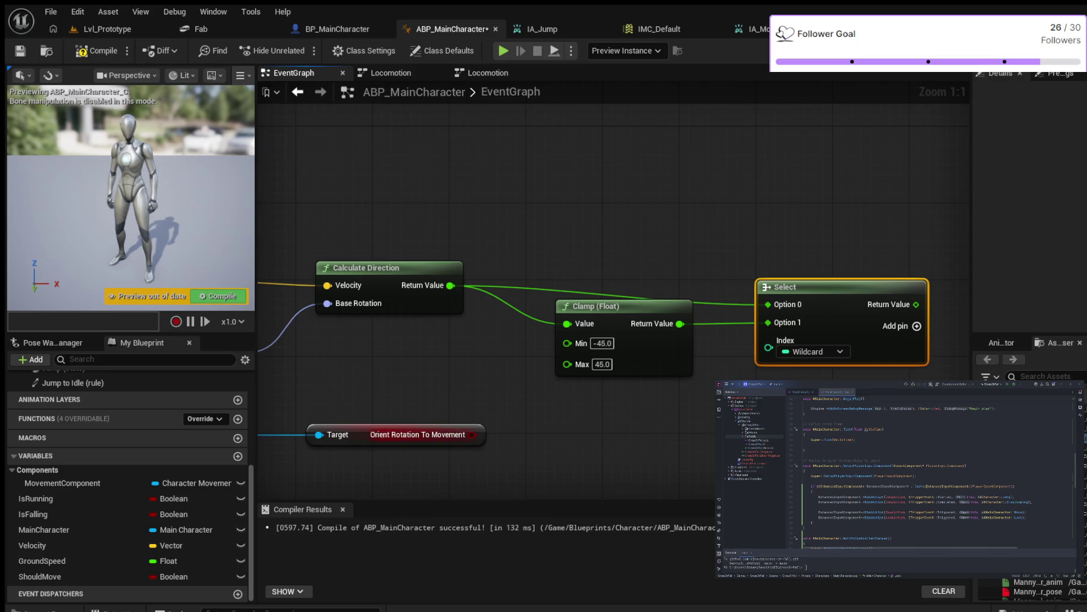
{"action": "mouse_move", "coordinate": [472, 434]}
{"action": "left_mouse_down"}
{"action": "mouse_move", "coordinate": [513, 433]}
{"action": "mouse_move", "coordinate": [768, 348]}
{"action": "left_mouse_up"}
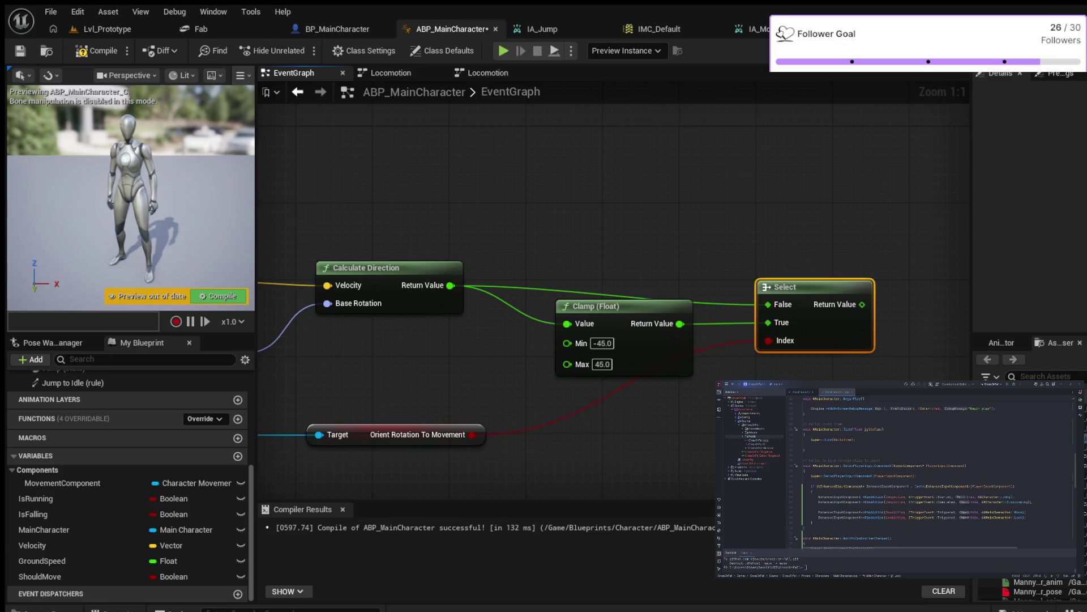
{"action": "left_click_drag", "start_coordinate": [793, 287], "coordinate": [783, 277]}
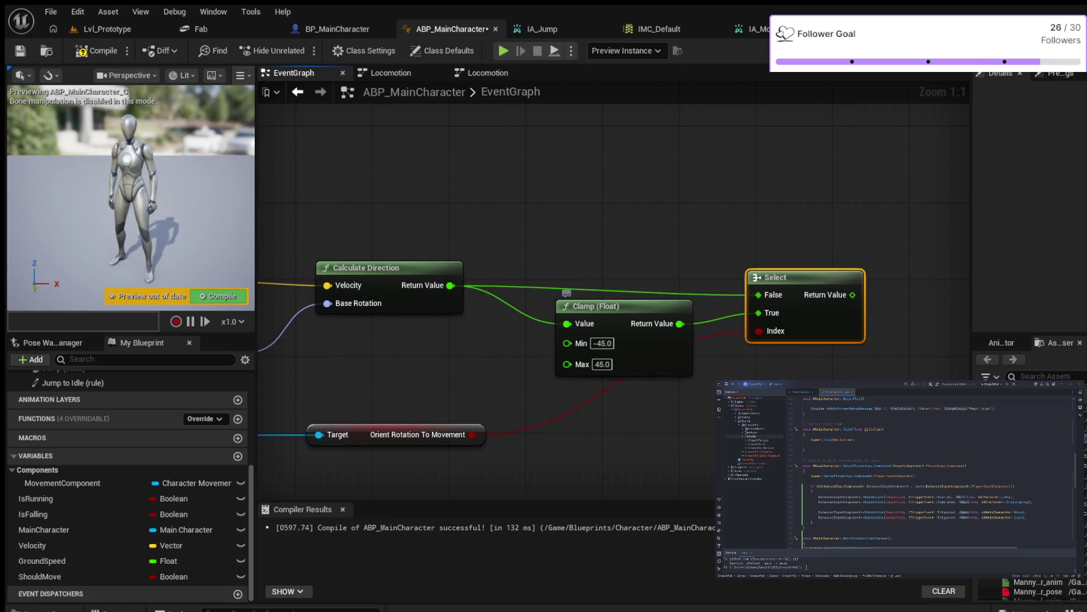
{"action": "scroll", "coordinate": [642, 378], "scroll_direction": "down", "scroll_amount": 2}
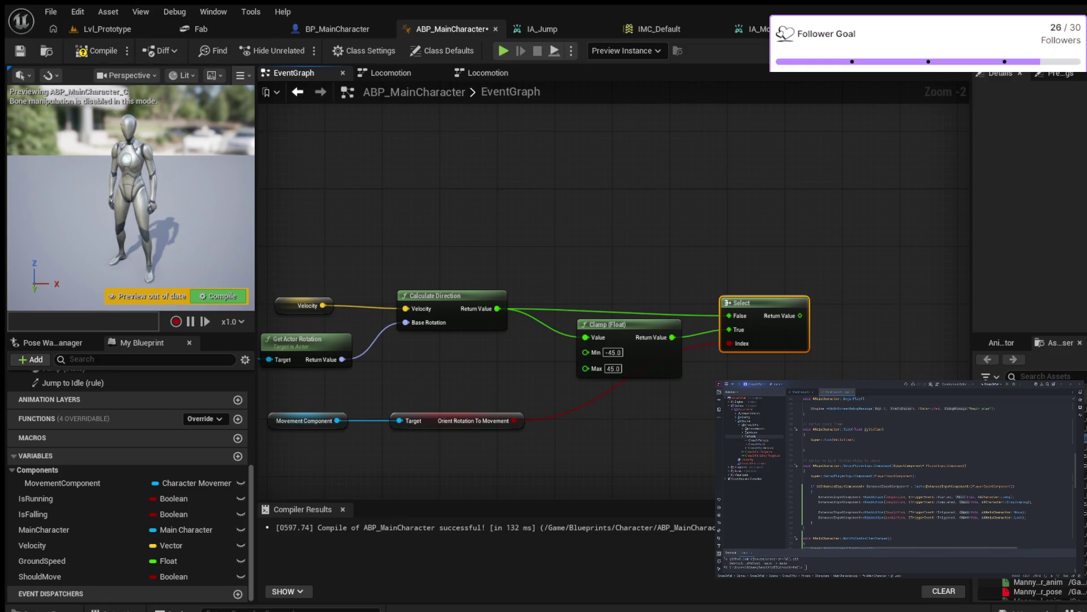
{"action": "left_click_drag", "start_coordinate": [739, 389], "coordinate": [604, 425]}
- Promote the Select result to a new float variable named Direction
{"action": "left_click_drag", "start_coordinate": [665, 351], "coordinate": [722, 306]}
{"action": "left_click", "coordinate": [748, 332]}
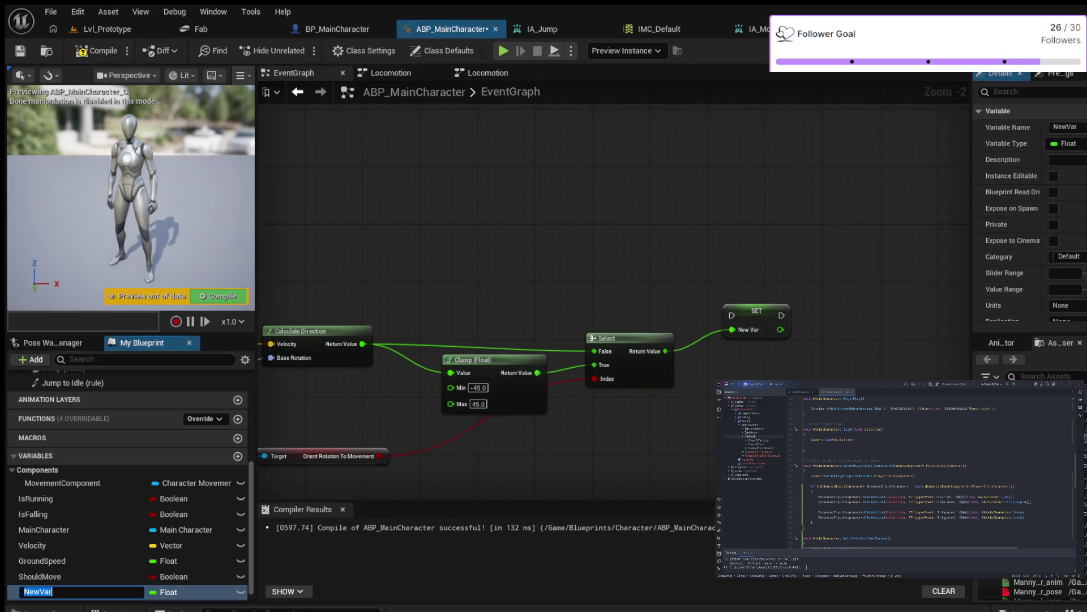
{"action": "type", "text": "Direction"}
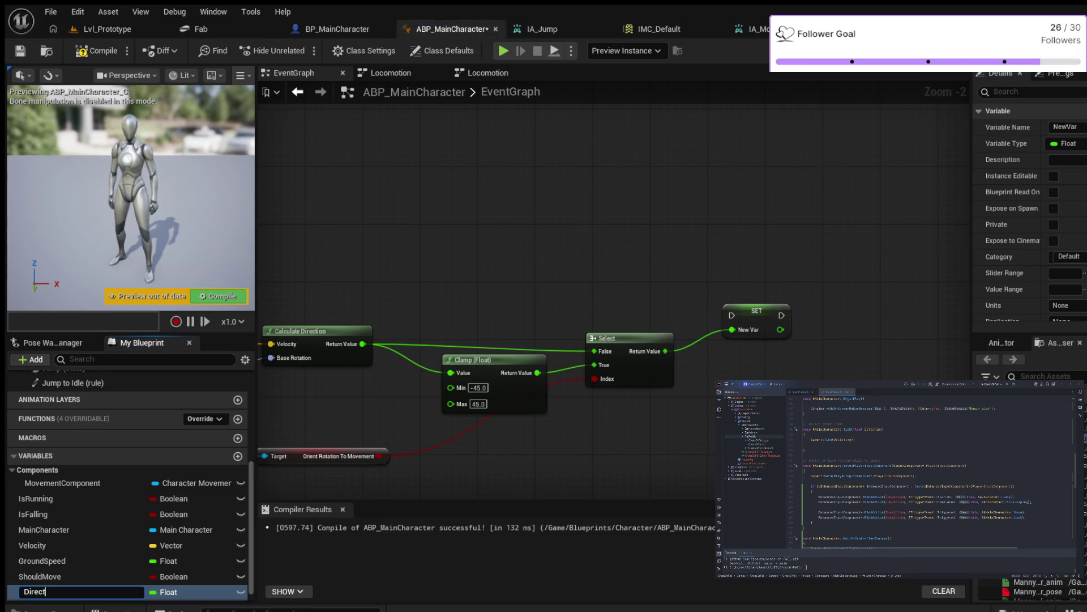
{"action": "key", "text": "Return"}
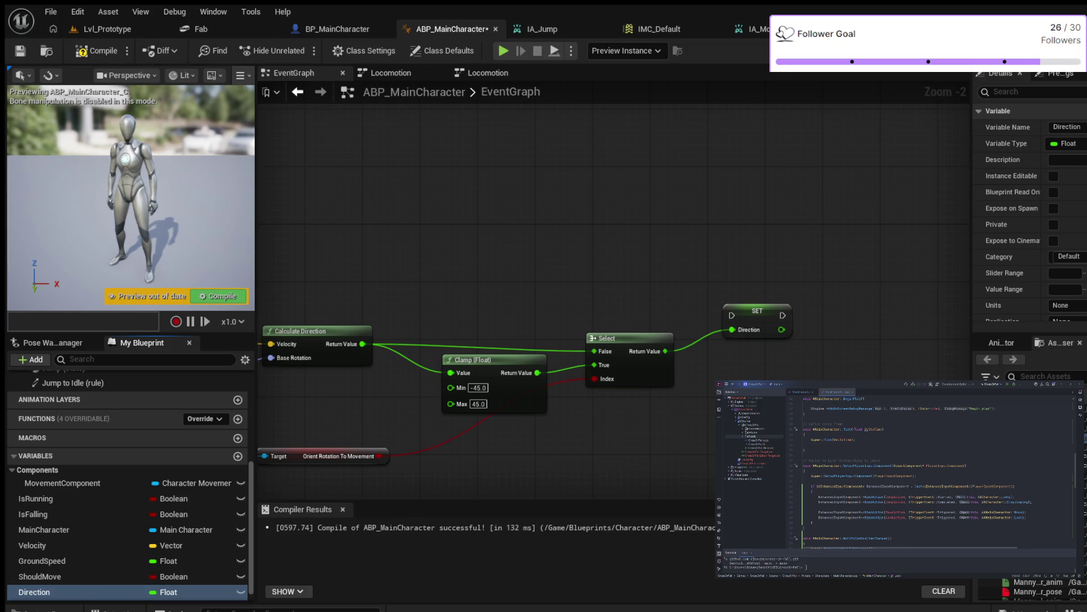
{"action": "scroll", "coordinate": [689, 223], "scroll_direction": "down", "scroll_amount": 3}
{"action": "scroll", "coordinate": [623, 233], "scroll_direction": "up", "scroll_amount": 1}
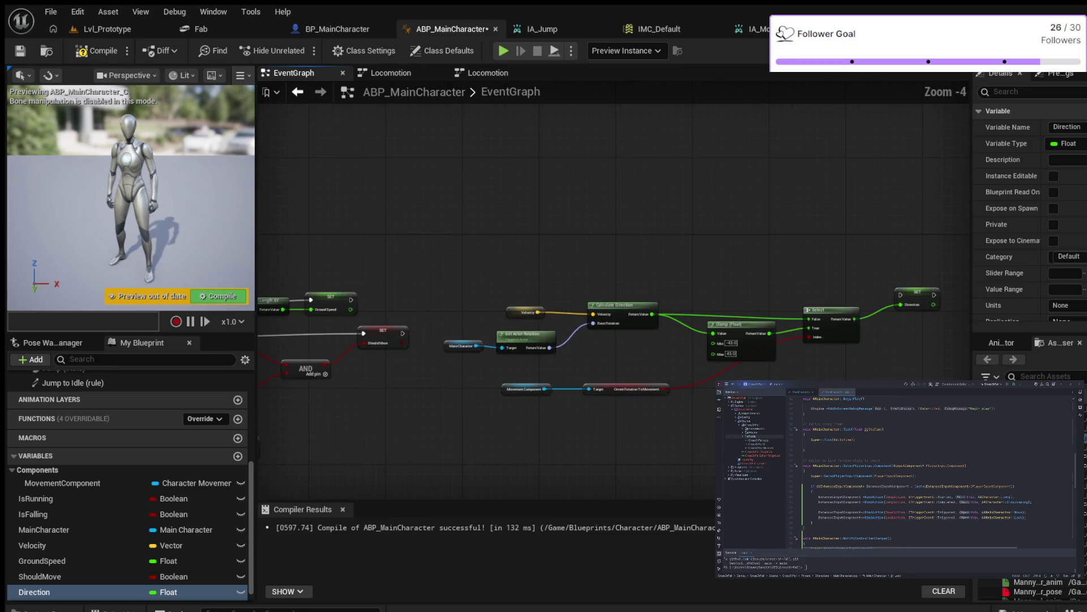
{"action": "left_click_drag", "start_coordinate": [828, 280], "coordinate": [800, 242]}
- Run SET Direction after SET GroundSpeed and compile the animation blueprint
{"action": "left_click_drag", "start_coordinate": [581, 229], "coordinate": [733, 231]}
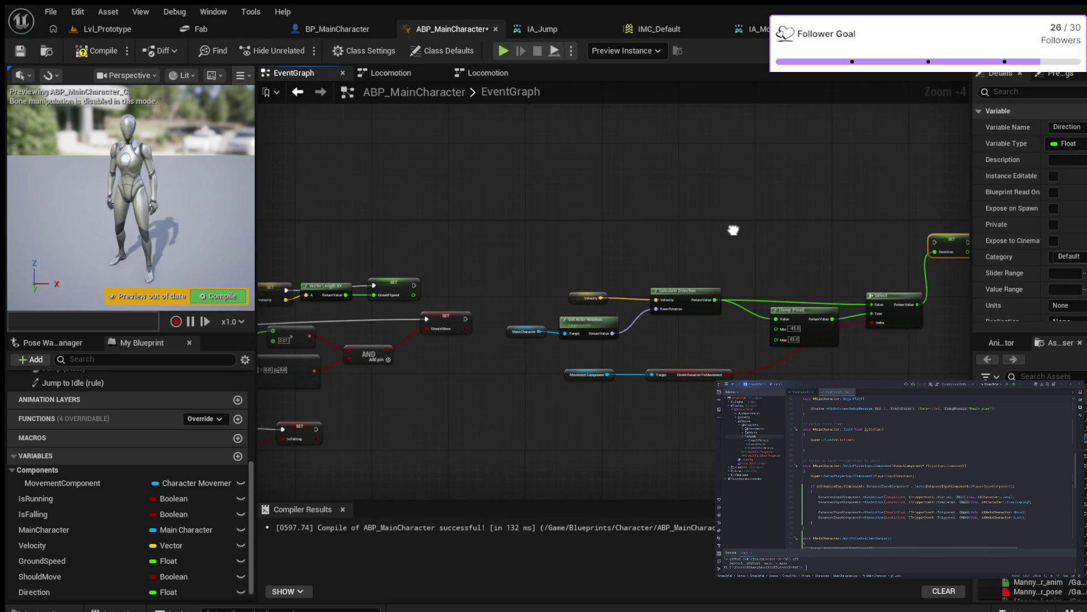
{"action": "scroll", "coordinate": [732, 230], "scroll_direction": "down", "scroll_amount": 2}
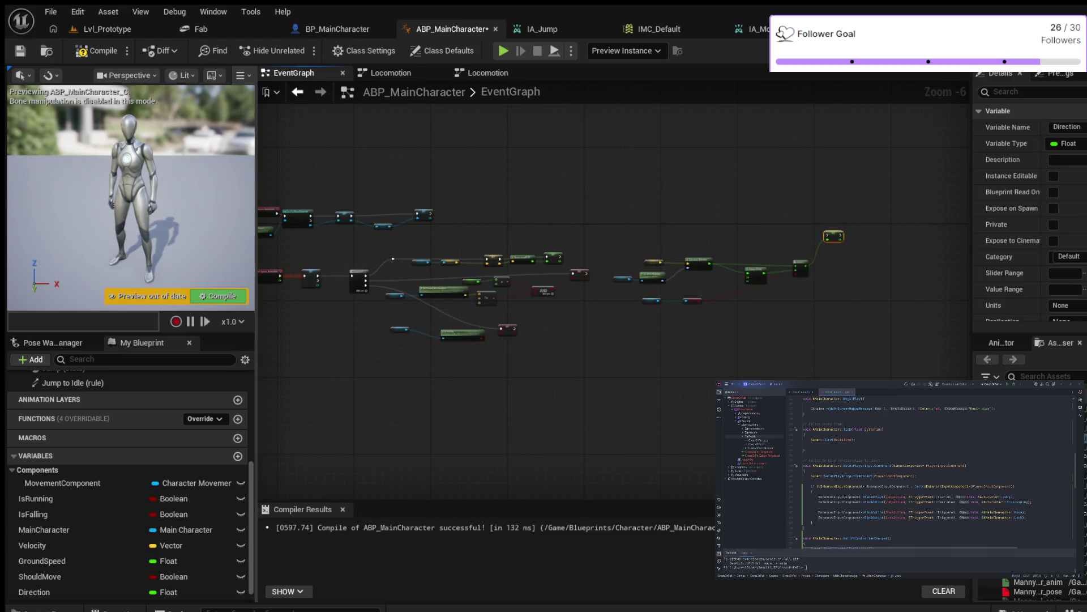
{"action": "scroll", "coordinate": [484, 209], "scroll_direction": "up", "scroll_amount": 3}
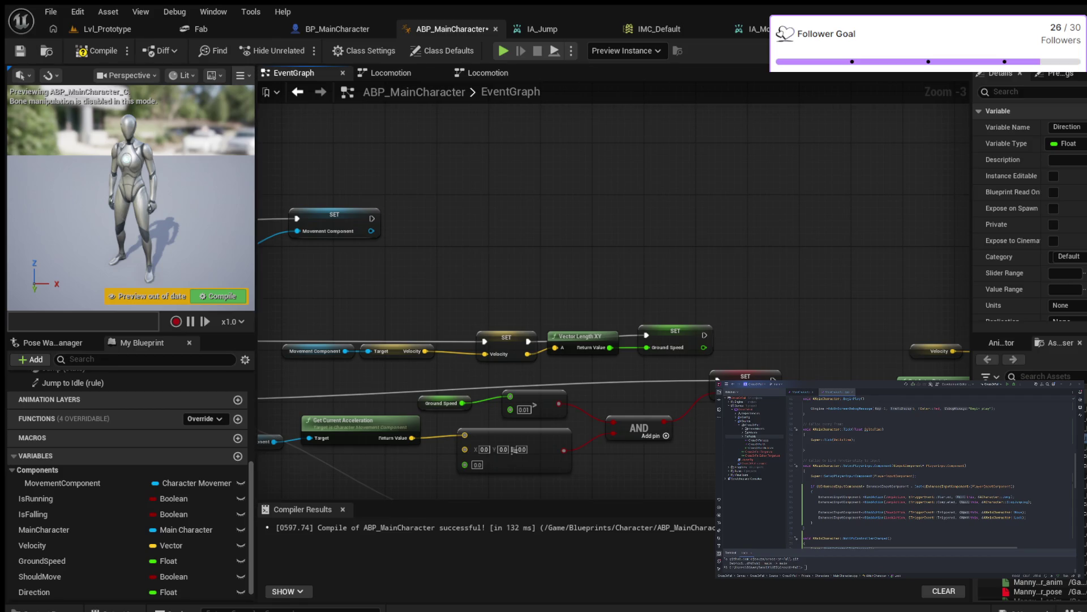
{"action": "scroll", "coordinate": [374, 232], "scroll_direction": "up", "scroll_amount": 2}
{"action": "scroll", "coordinate": [367, 284], "scroll_direction": "down", "scroll_amount": 5}
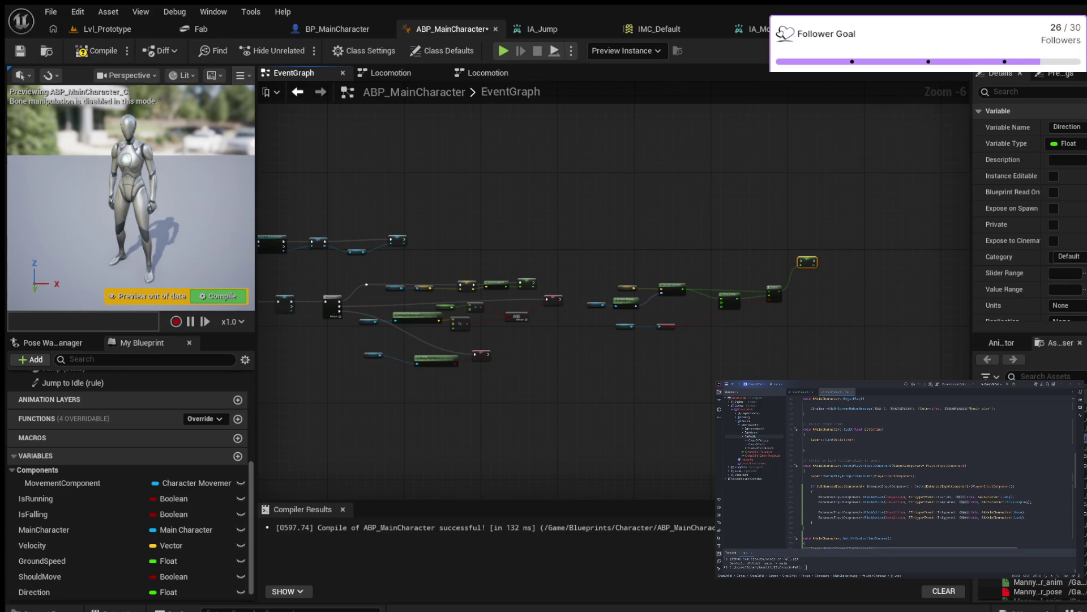
{"action": "scroll", "coordinate": [568, 187], "scroll_direction": "up", "scroll_amount": 2}
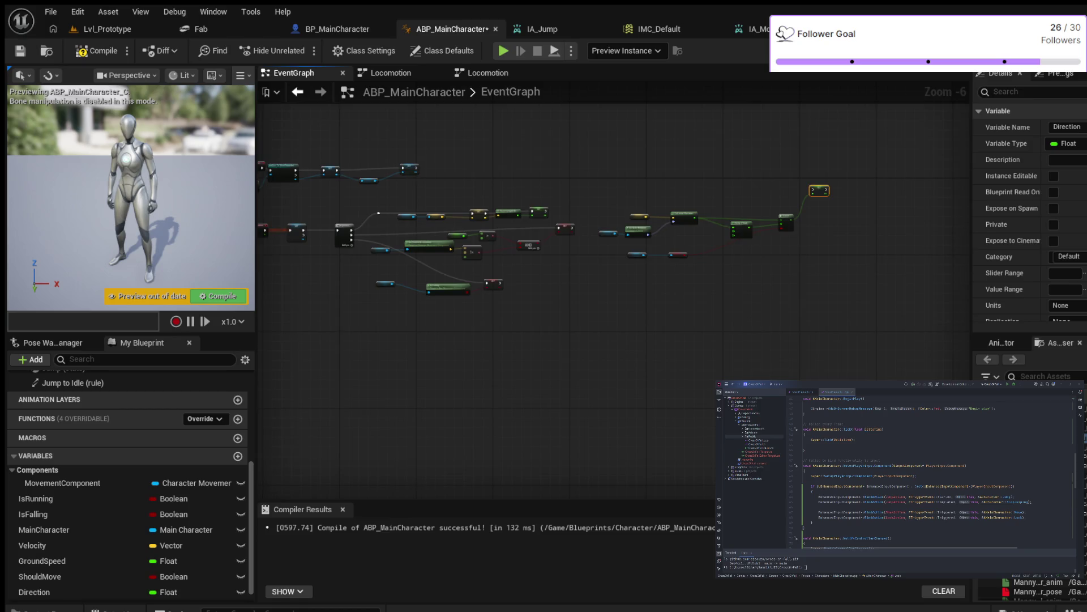
{"action": "left_click_drag", "start_coordinate": [623, 224], "coordinate": [436, 225]}
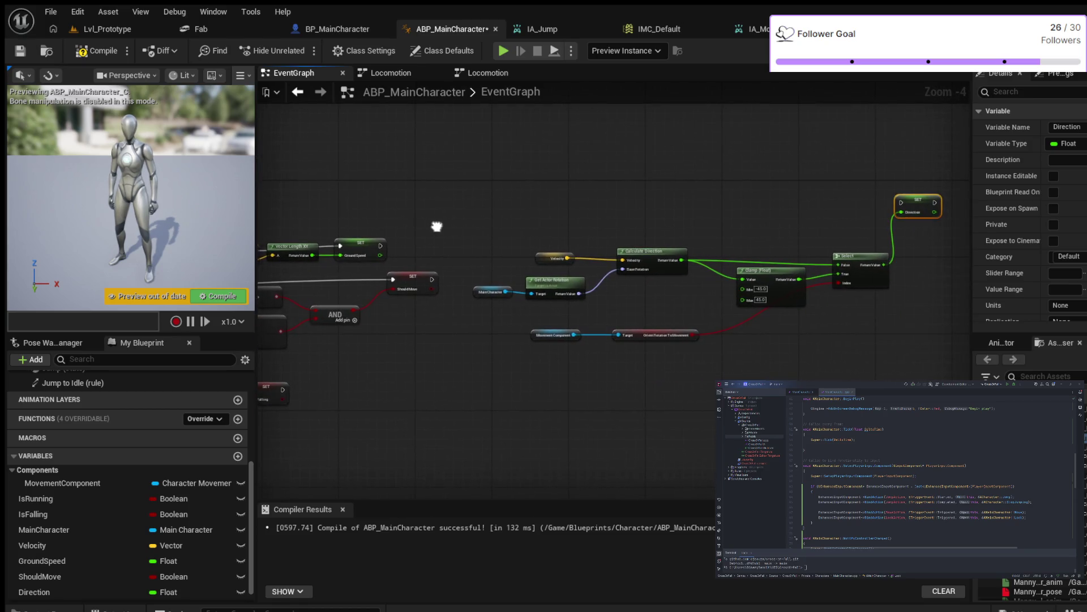
{"action": "mouse_move", "coordinate": [379, 245]}
{"action": "left_mouse_down"}
{"action": "mouse_move", "coordinate": [900, 203]}
{"action": "mouse_move", "coordinate": [889, 221]}
{"action": "mouse_move", "coordinate": [915, 234]}
{"action": "left_mouse_up"}
{"action": "key", "text": "F7"}
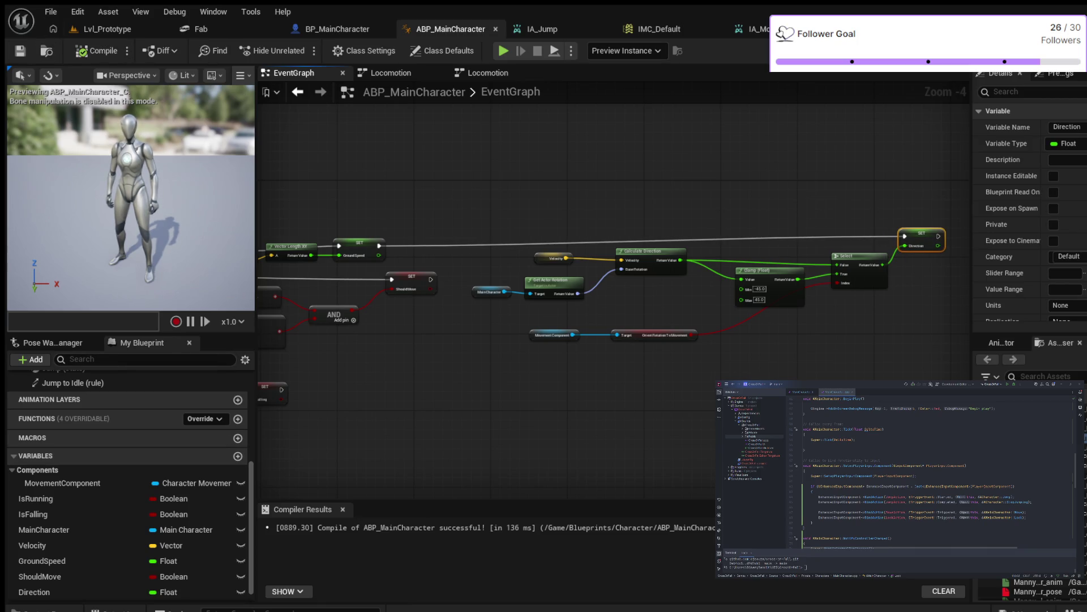
{"action": "scroll", "coordinate": [549, 402], "scroll_direction": "down", "scroll_amount": 2}
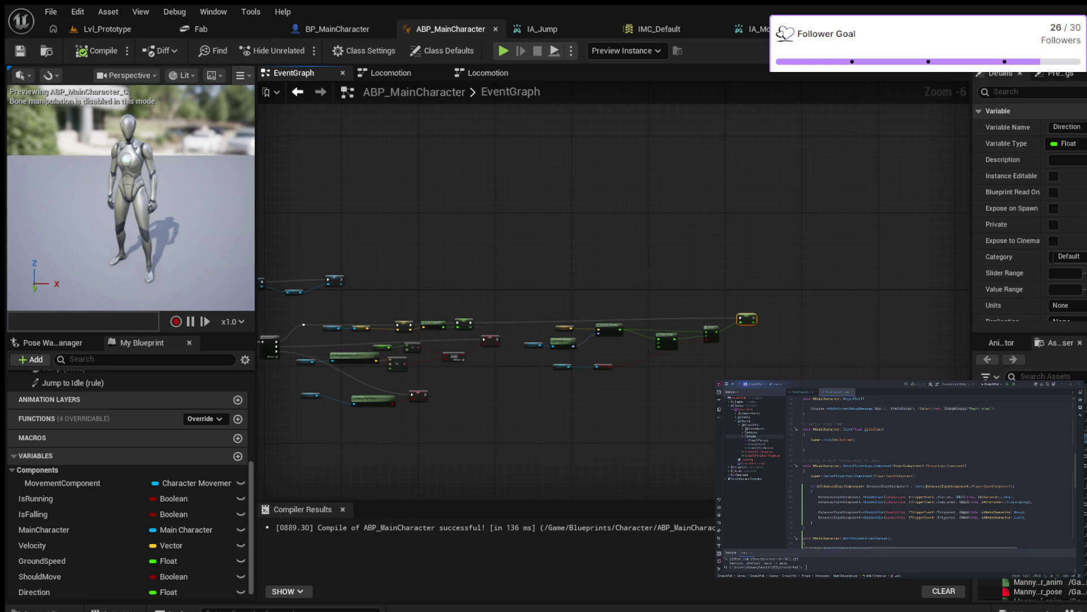
- Enter the Locomotion state machine, cancel the Jump rename, and return to the AnimGraph
{"action": "left_click", "coordinate": [488, 73]}
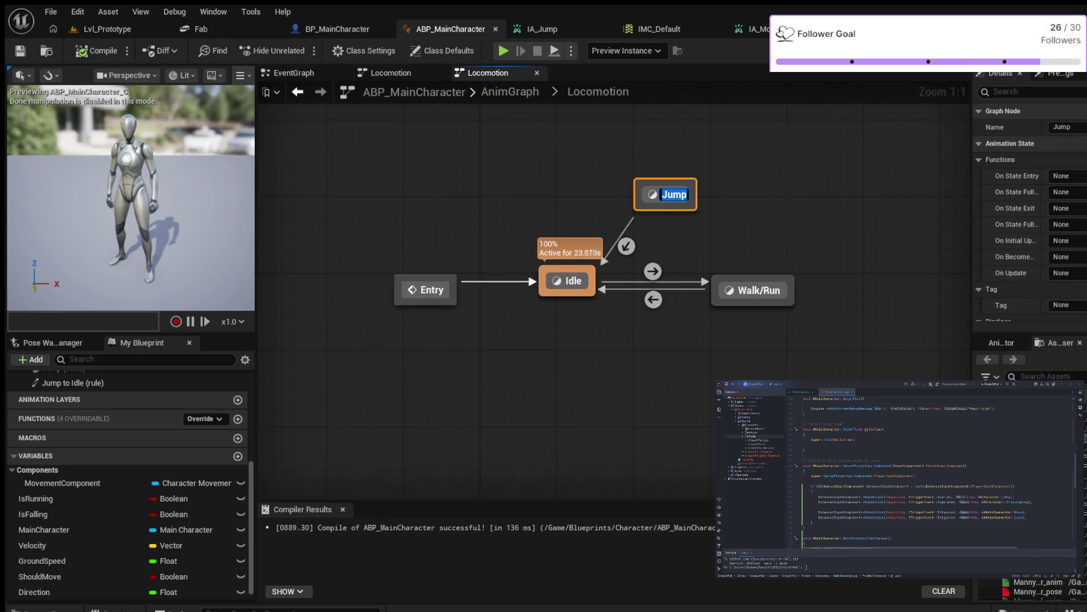
{"action": "key", "text": "Return"}
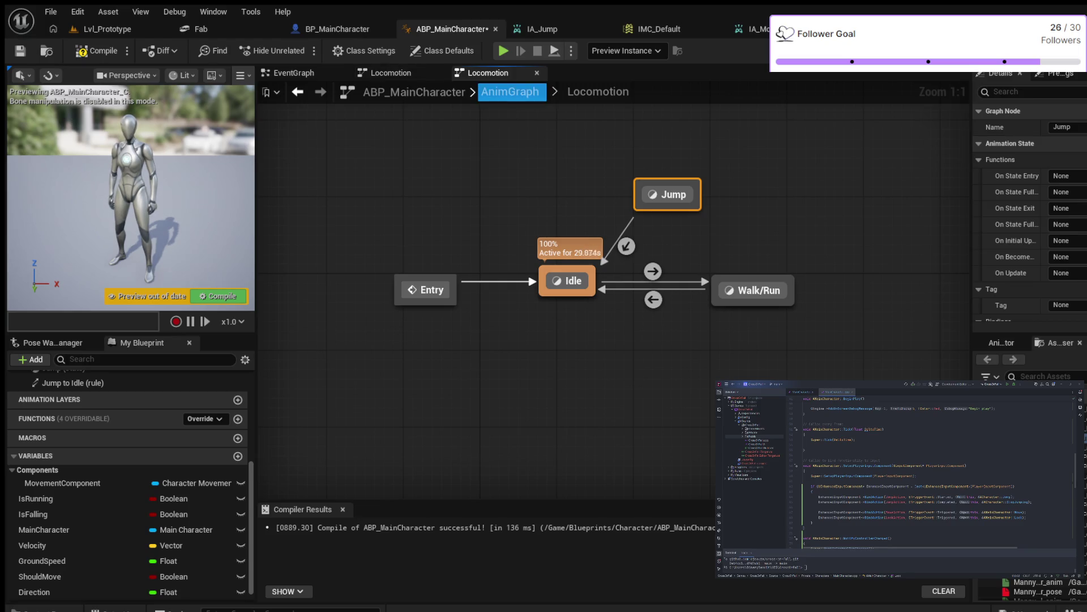
{"action": "left_click", "coordinate": [509, 92]}
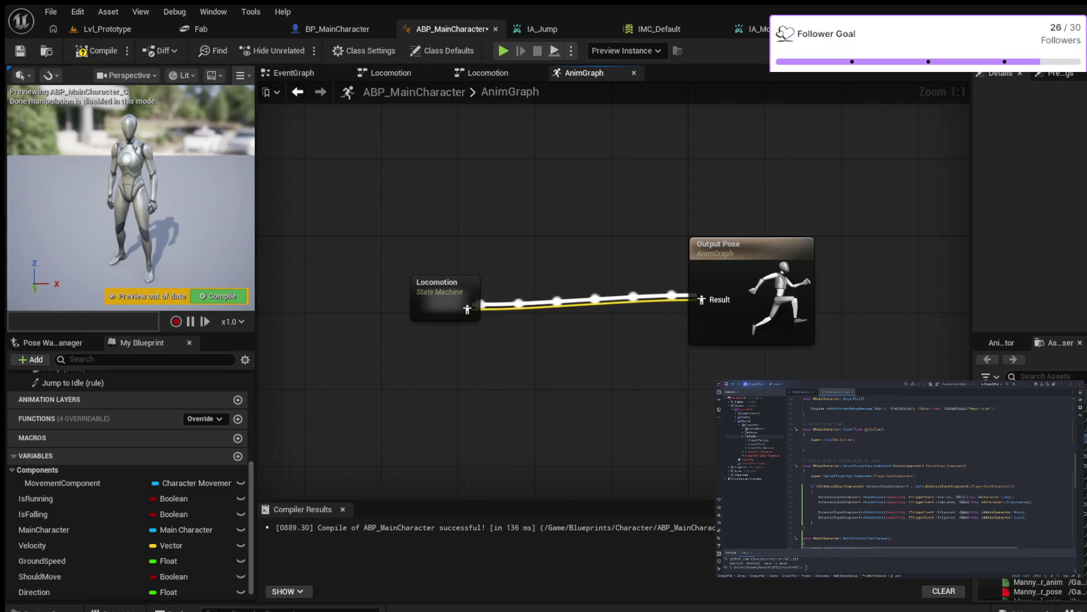
- Add a Save Cached Pose node named LocomotionSavedPose
{"action": "key", "text": "Return"}
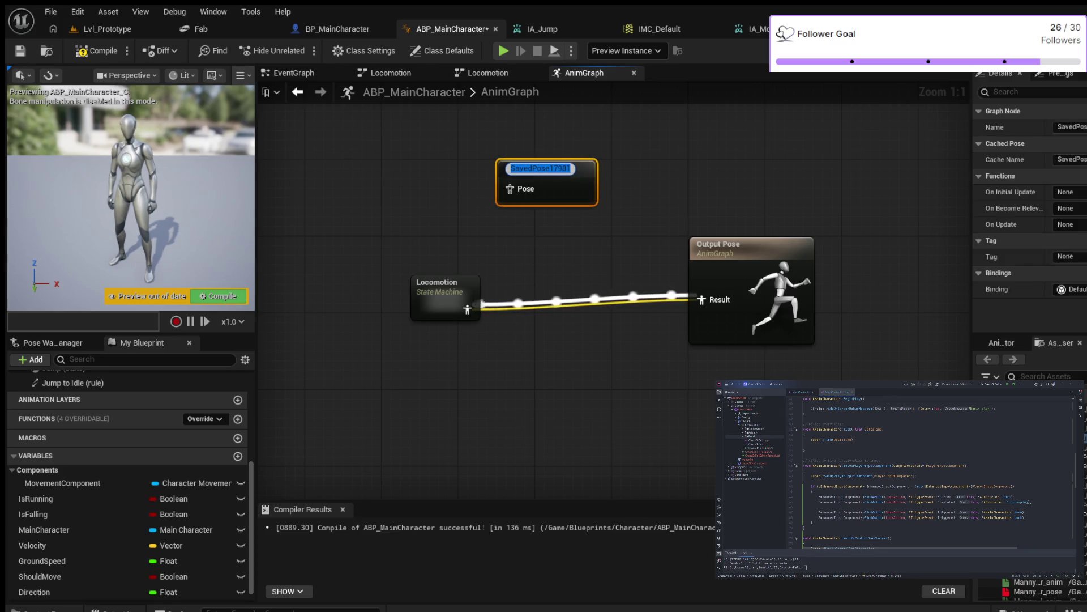
{"action": "key", "text": "Return"}
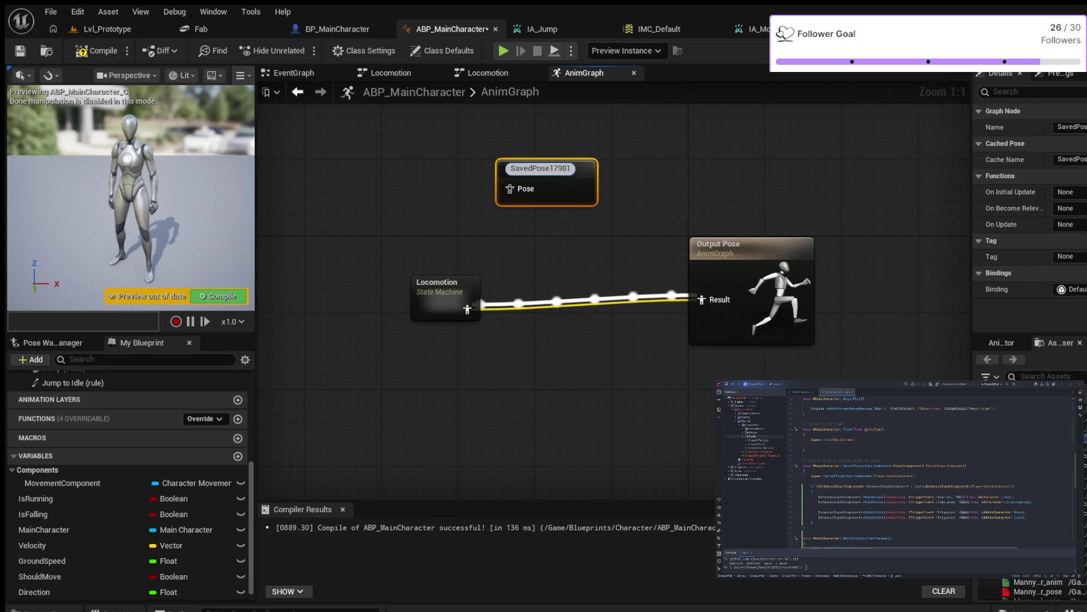
{"action": "key", "text": "BackSpace"}
{"action": "key", "text": "BackSpace"}
{"action": "key", "text": "BackSpace"}
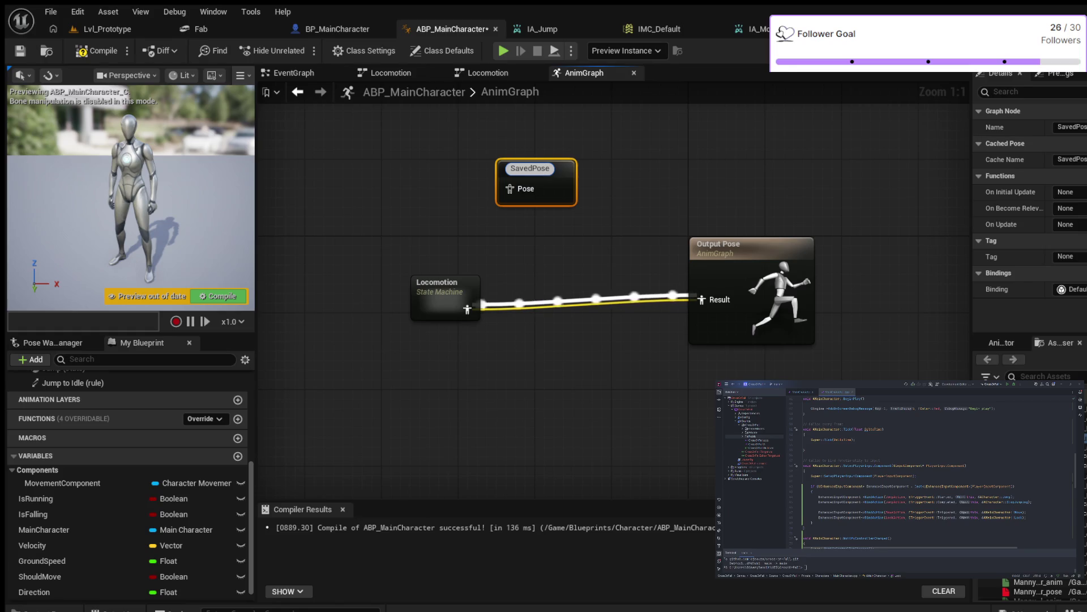
{"action": "type", "text": "Locomotion"}
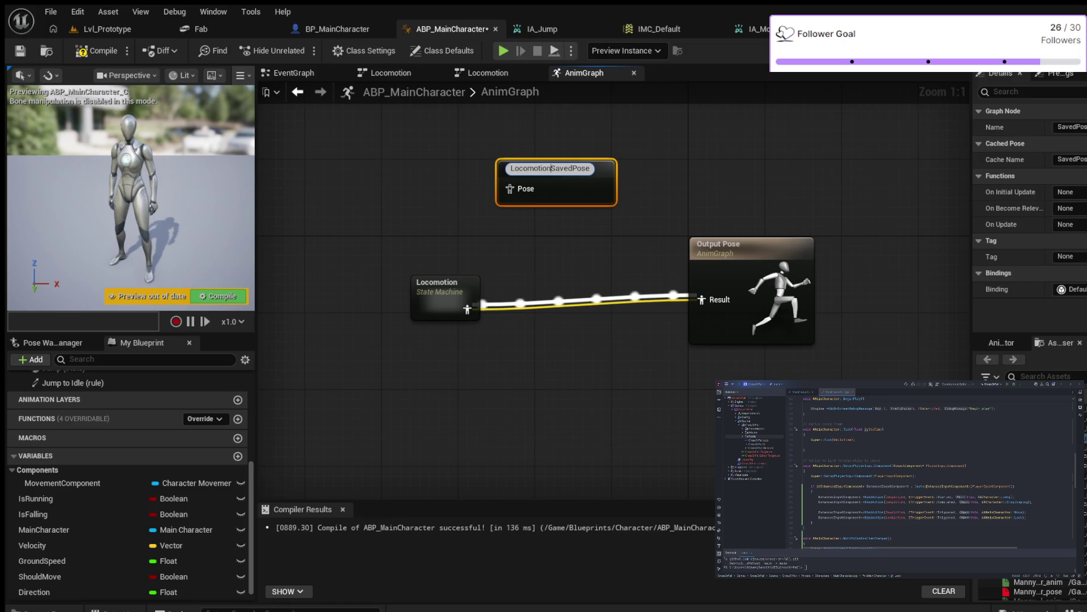
{"action": "key", "text": "Return"}
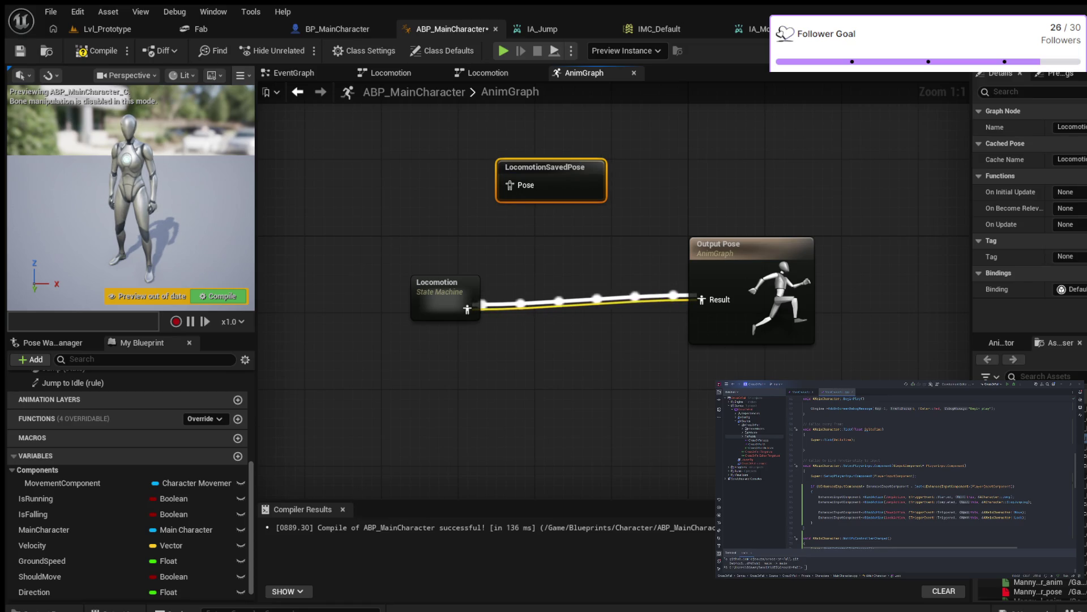
{"action": "left_click", "coordinate": [468, 309]}
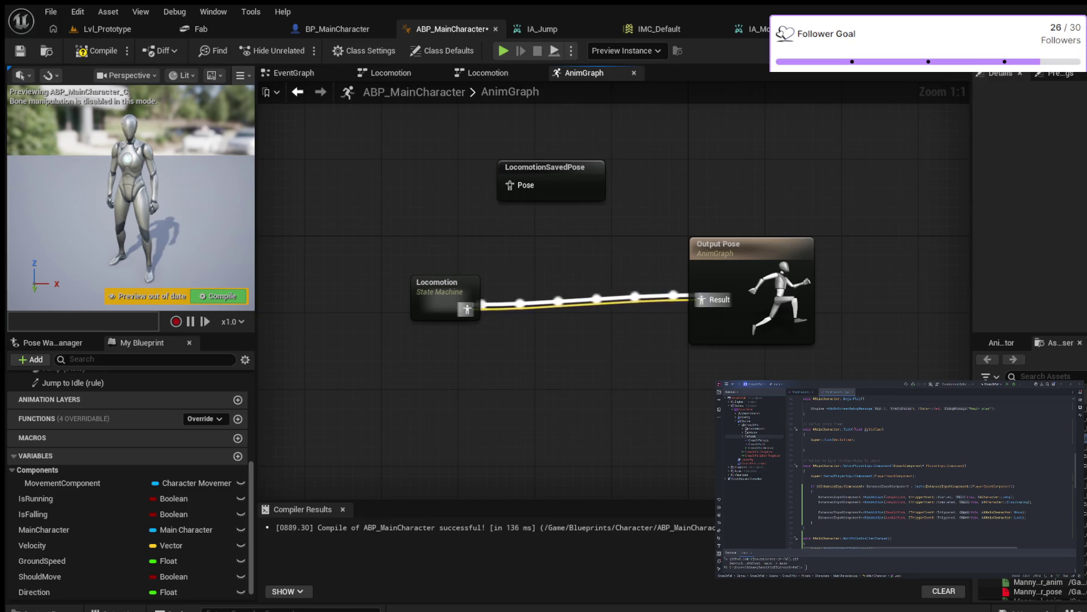
- Feed Locomotion into the cache and the cached LocomotionSavedPose into Output Pose, then compile
{"action": "left_click", "coordinate": [467, 309], "text": "alt"}
{"action": "mouse_move", "coordinate": [467, 309]}
{"action": "left_mouse_down"}
{"action": "mouse_move", "coordinate": [420, 195]}
{"action": "mouse_move", "coordinate": [401, 195]}
{"action": "mouse_move", "coordinate": [510, 185]}
{"action": "left_mouse_up"}
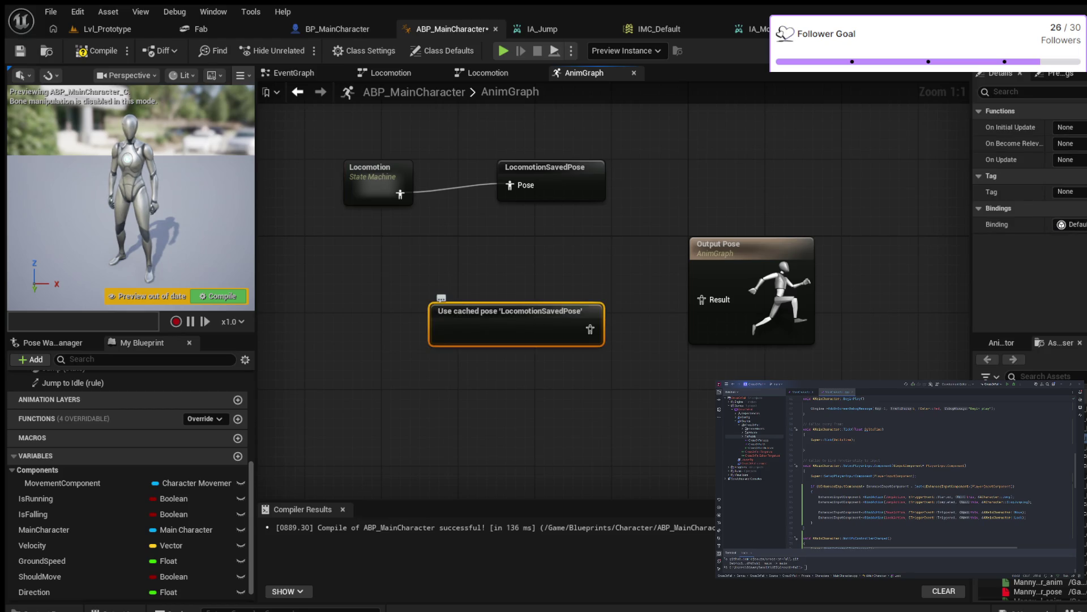
{"action": "left_click_drag", "start_coordinate": [510, 311], "coordinate": [414, 291]}
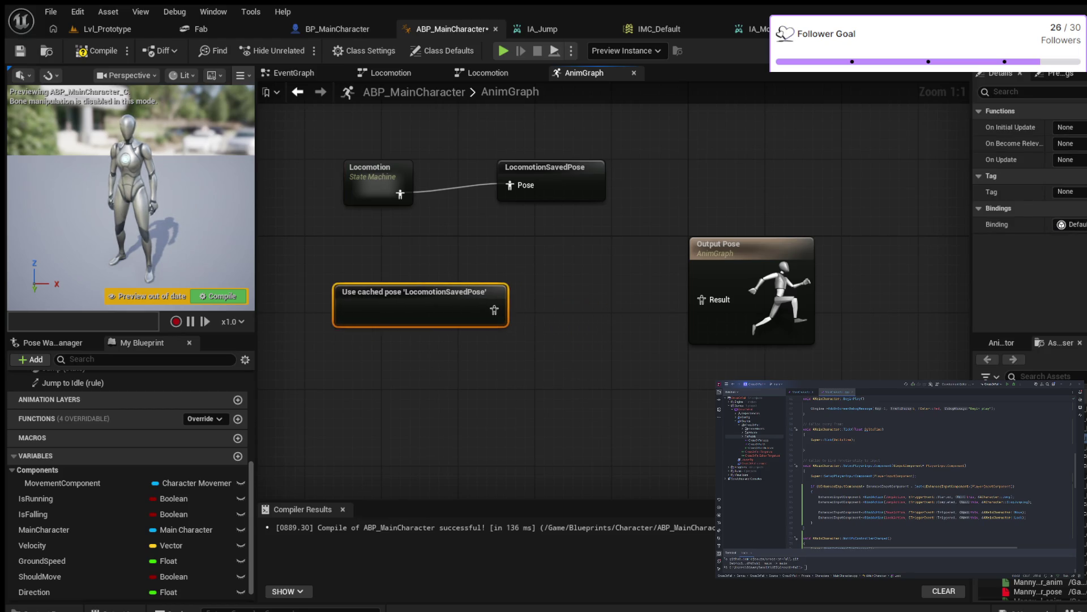
{"action": "left_click_drag", "start_coordinate": [494, 309], "coordinate": [702, 300]}
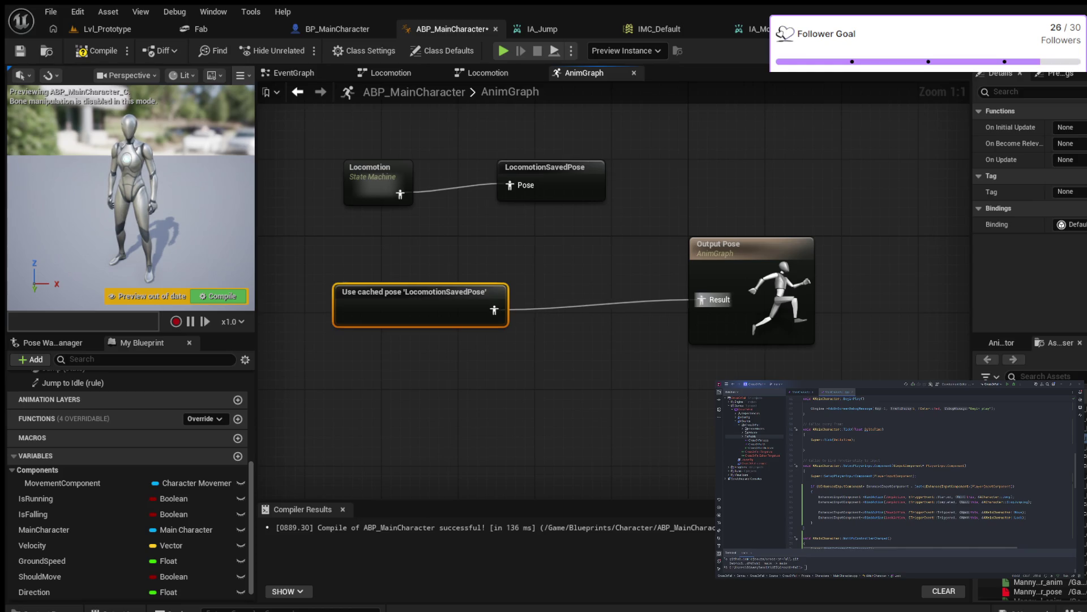
{"action": "left_click", "coordinate": [97, 50]}
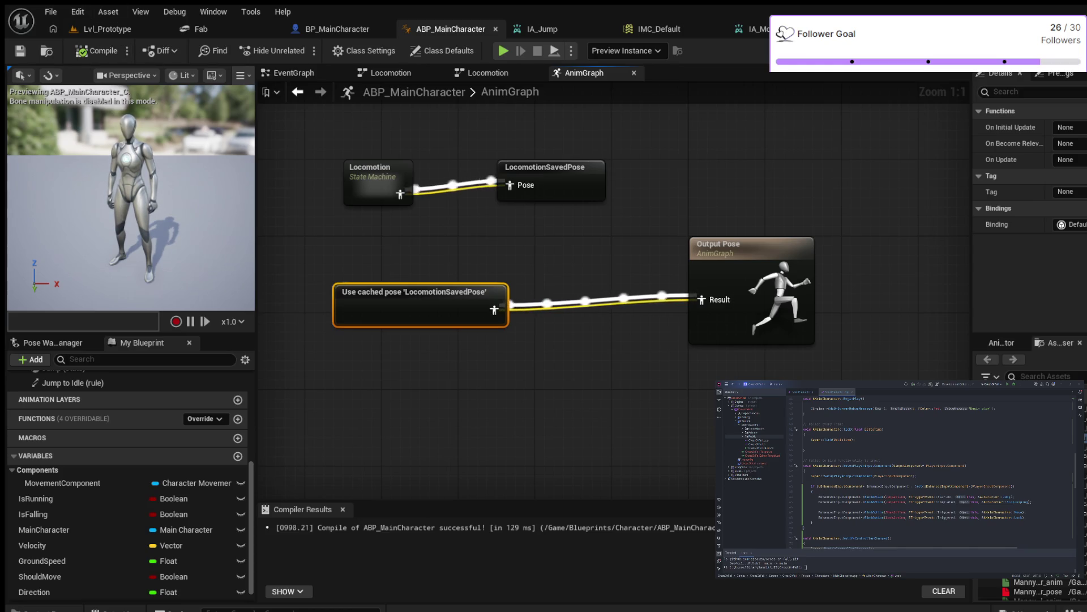
{"action": "left_click", "coordinate": [374, 181]}
{"action": "double_click", "coordinate": [373, 182]}
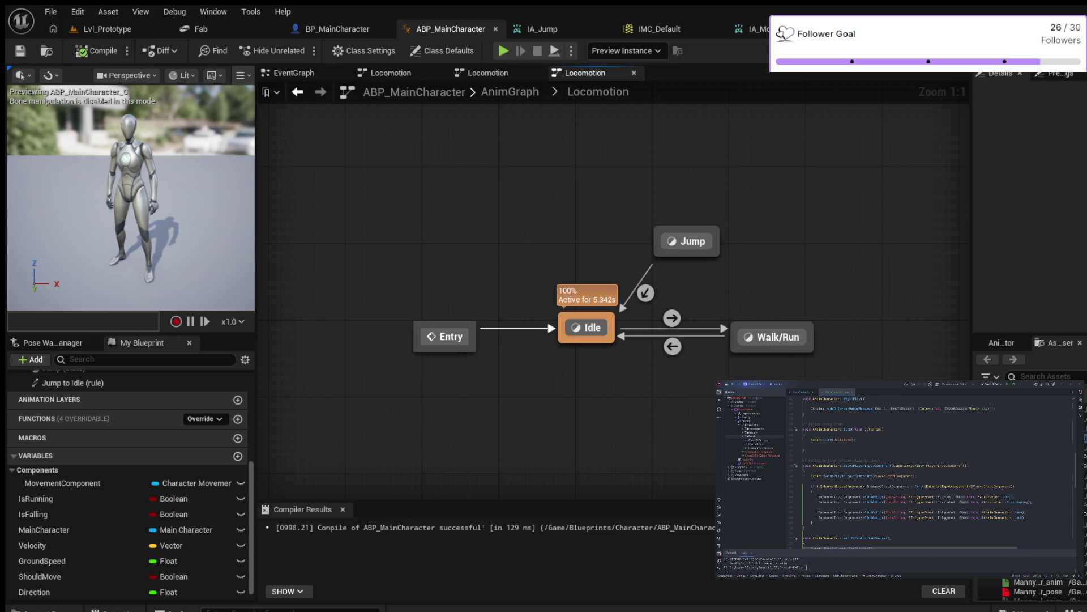
- Delete the Jump and Walk/Run states and their transitions, leaving Entry and Idle, and recompile
{"action": "left_click_drag", "start_coordinate": [643, 189], "coordinate": [833, 371]}
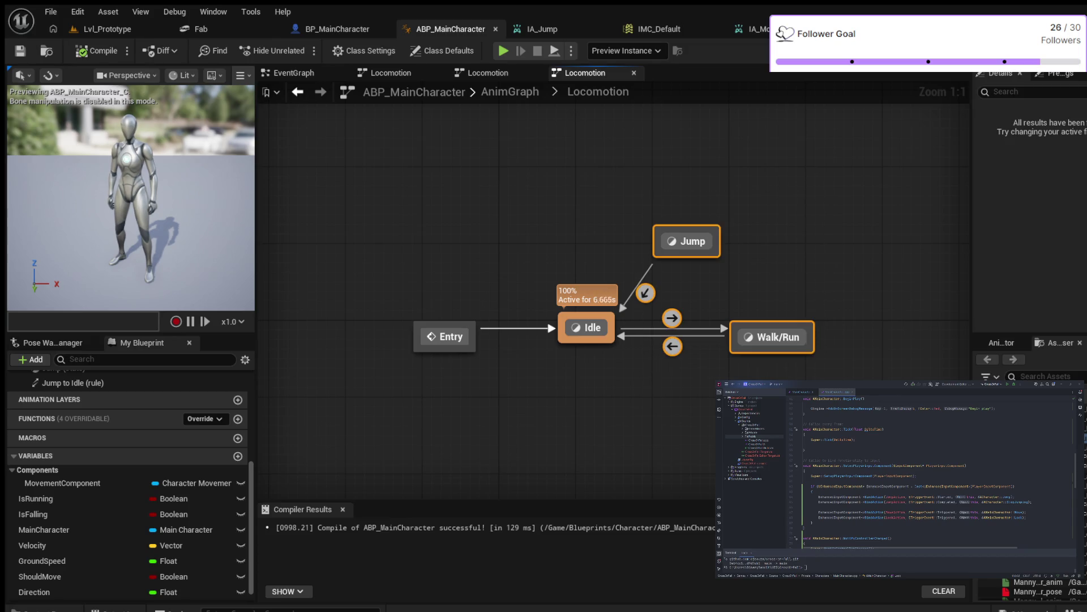
{"action": "key", "text": "Delete"}
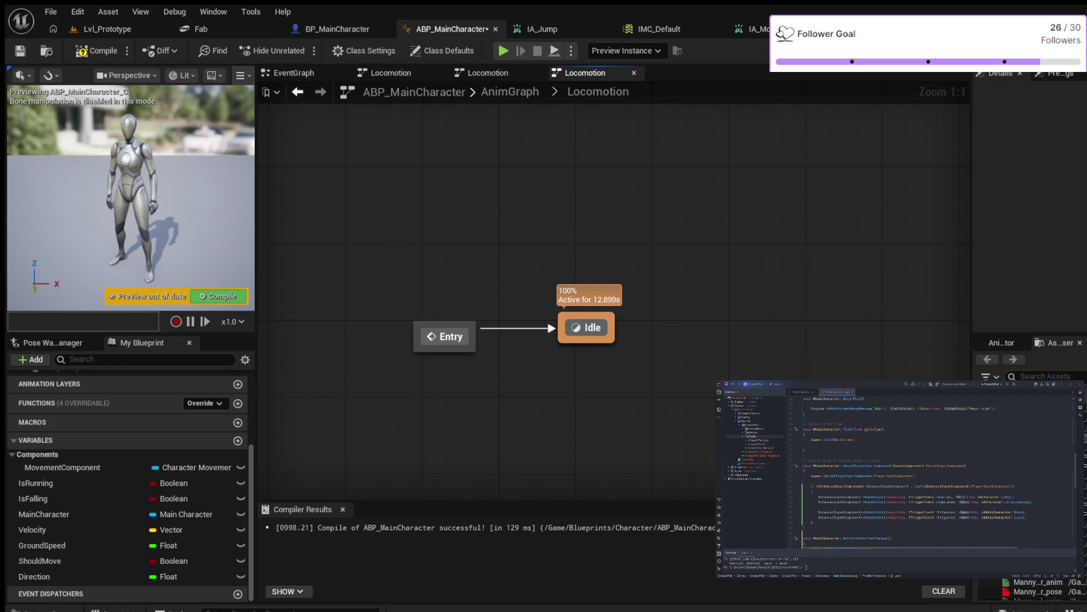
{"action": "double_click", "coordinate": [586, 327]}
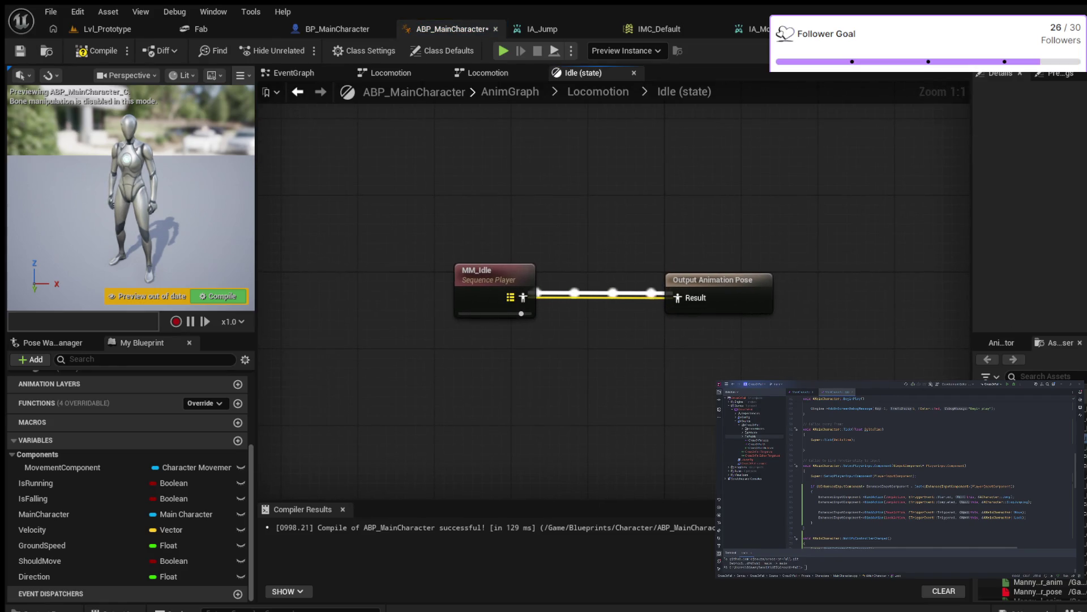
{"action": "key", "text": "F7"}
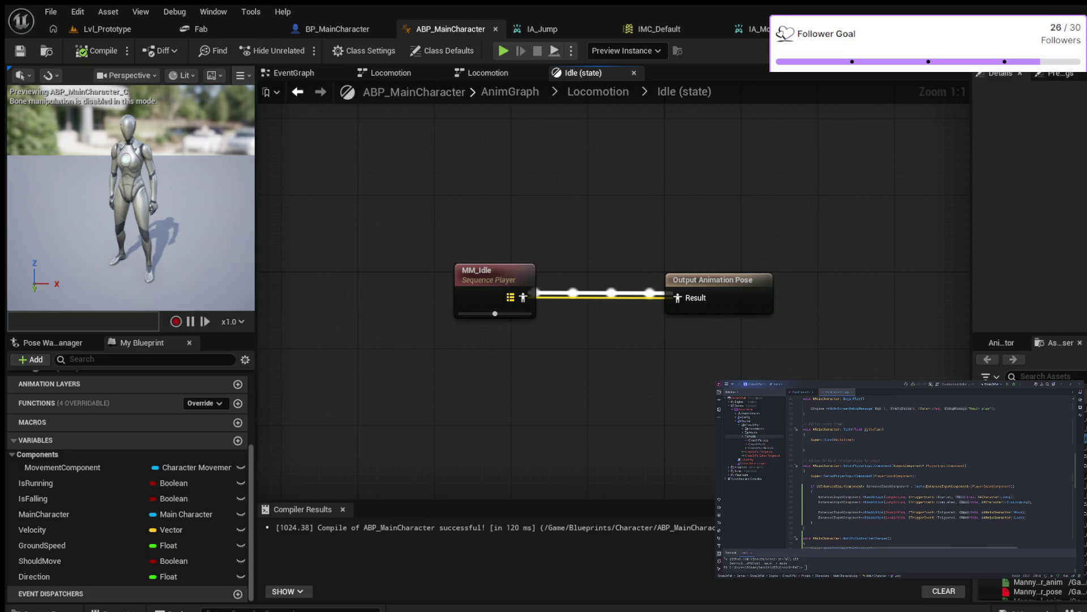
{"action": "left_click", "coordinate": [598, 91]}
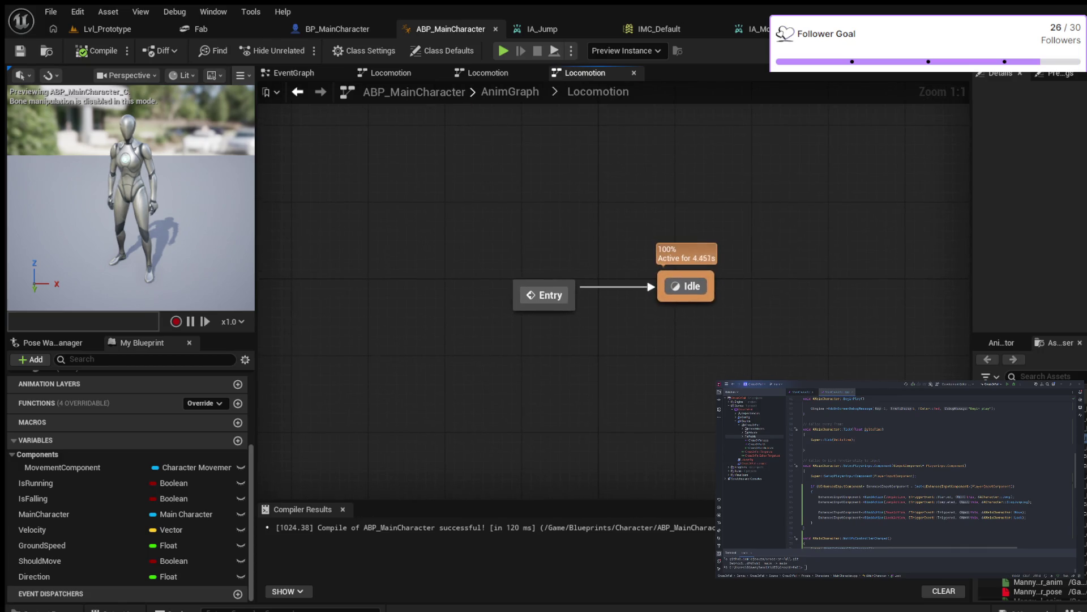
- Add a Walk/Run state right of Idle, link Idle to it by a transition, and open it
{"action": "left_click_drag", "start_coordinate": [589, 223], "coordinate": [405, 216]}
{"action": "left_click_drag", "start_coordinate": [624, 269], "coordinate": [626, 269]}
{"action": "left_click", "coordinate": [657, 279]}
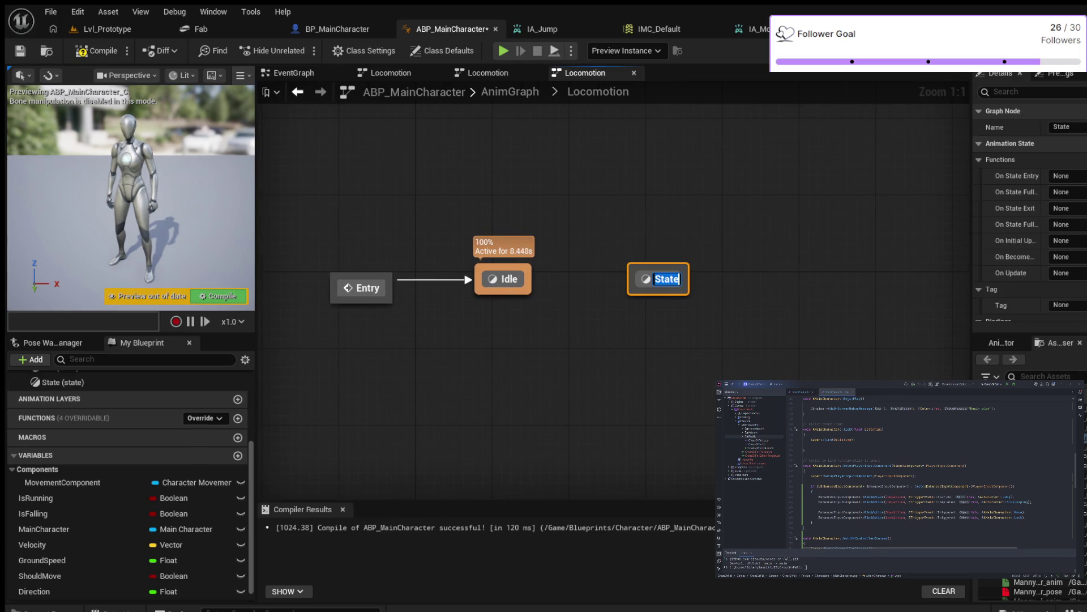
{"action": "type", "text": "Walk/"}
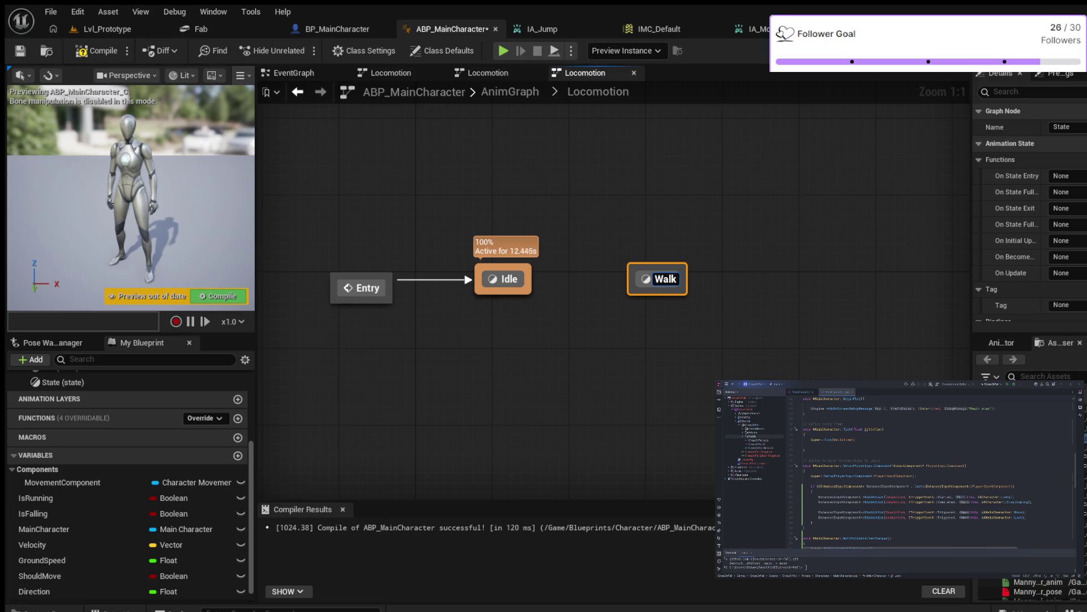
{"action": "type", "text": "Run"}
{"action": "key", "text": "Return"}
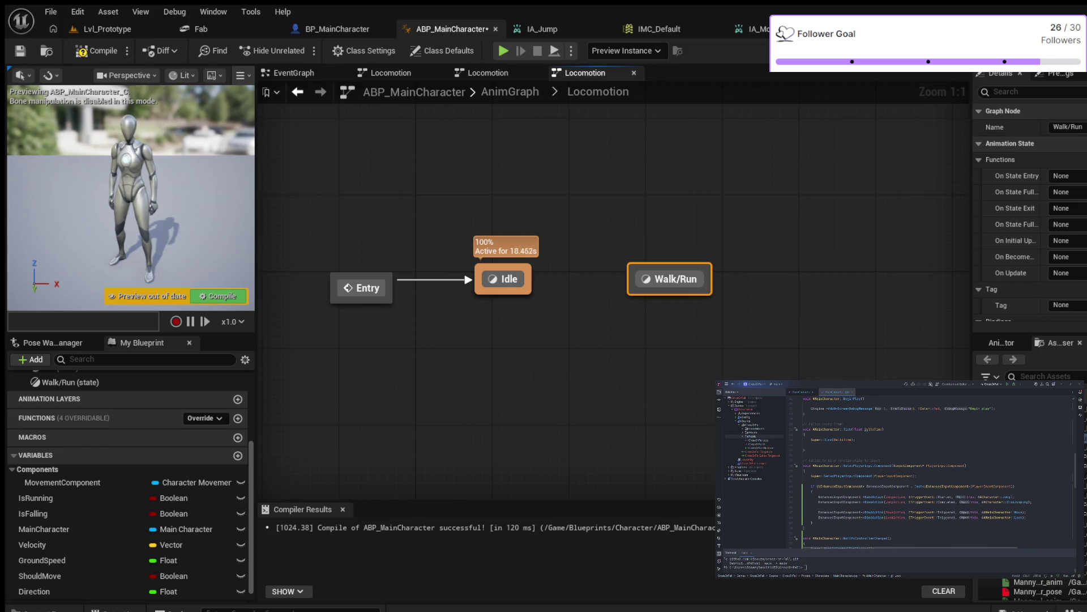
{"action": "mouse_move", "coordinate": [529, 279]}
{"action": "left_mouse_down"}
{"action": "mouse_move", "coordinate": [583, 269]}
{"action": "mouse_move", "coordinate": [666, 279]}
{"action": "left_mouse_up"}
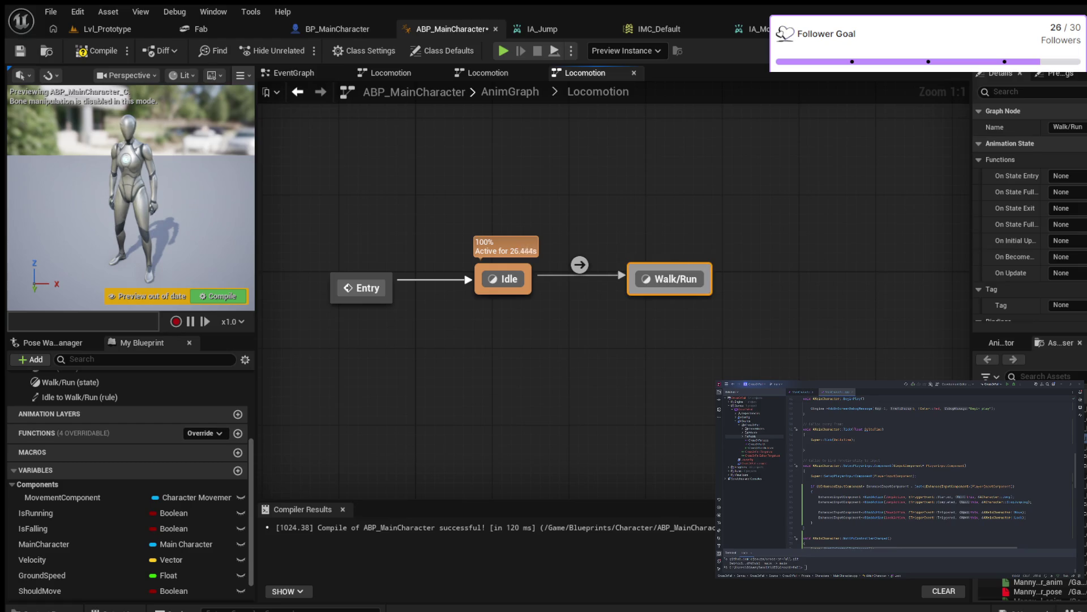
{"action": "double_click", "coordinate": [669, 278]}
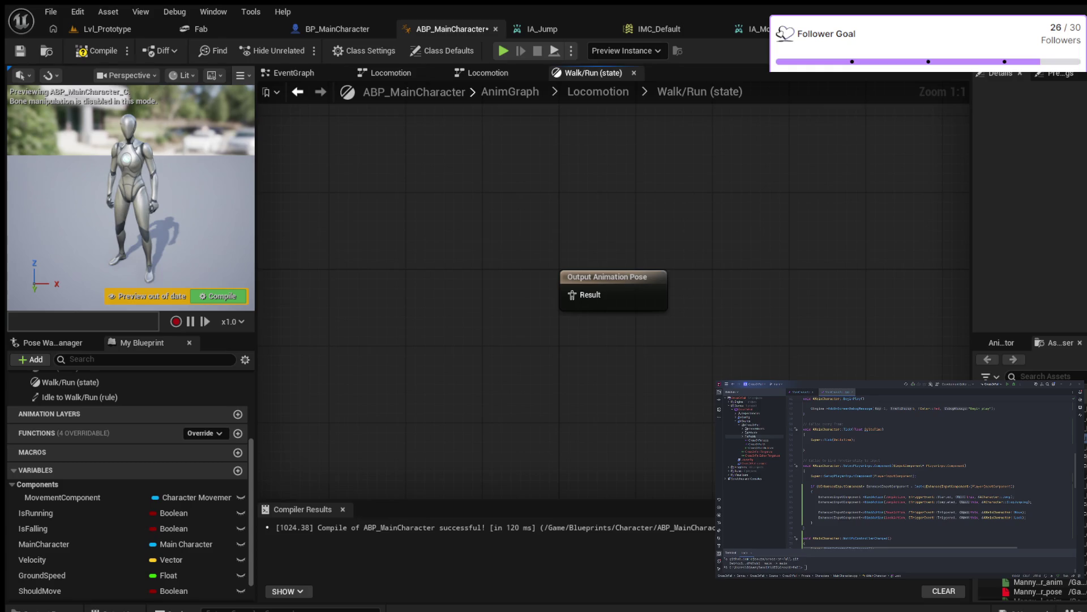
- Make Walk/Run play MM_Run_Fwd, compile, and open the Idle to Walk/Run transition rule
{"action": "mouse_move", "coordinate": [1030, 583]}
{"action": "left_mouse_down"}
{"action": "mouse_move", "coordinate": [380, 283]}
{"action": "mouse_move", "coordinate": [572, 295]}
{"action": "left_mouse_up"}
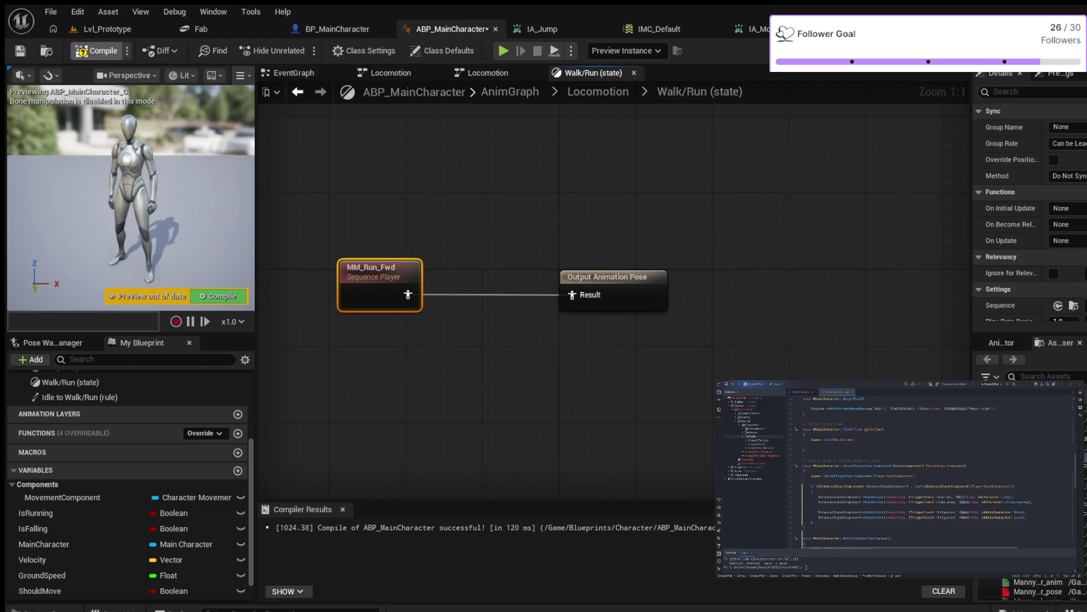
{"action": "left_click", "coordinate": [96, 51]}
{"action": "left_click", "coordinate": [598, 92]}
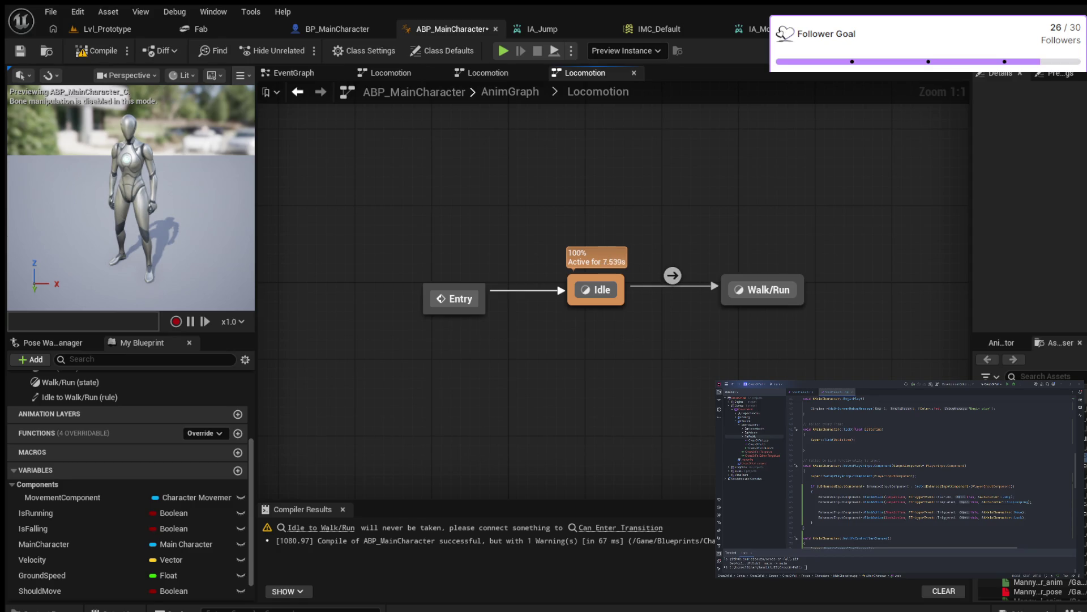
{"action": "double_click", "coordinate": [672, 275]}
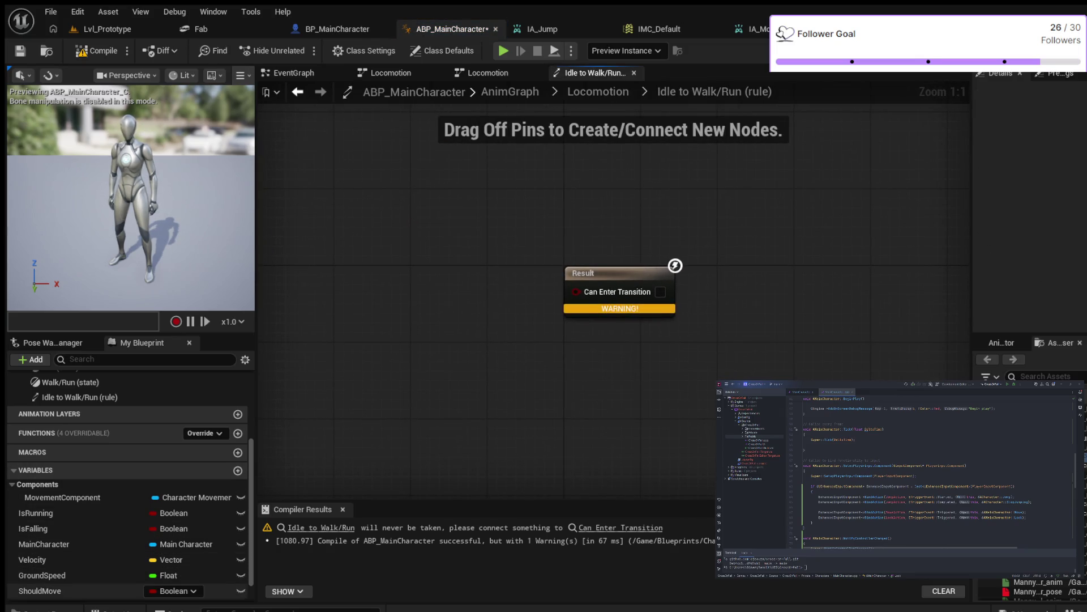
- Feed a ShouldMove getter into the Idle to Walk/Run rule, compile, then add a Walk/Run to Idle transition
{"action": "left_click", "coordinate": [39, 591]}
{"action": "mouse_move", "coordinate": [39, 591]}
{"action": "left_mouse_down"}
{"action": "mouse_move", "coordinate": [379, 286]}
{"action": "mouse_move", "coordinate": [575, 291]}
{"action": "left_mouse_up"}
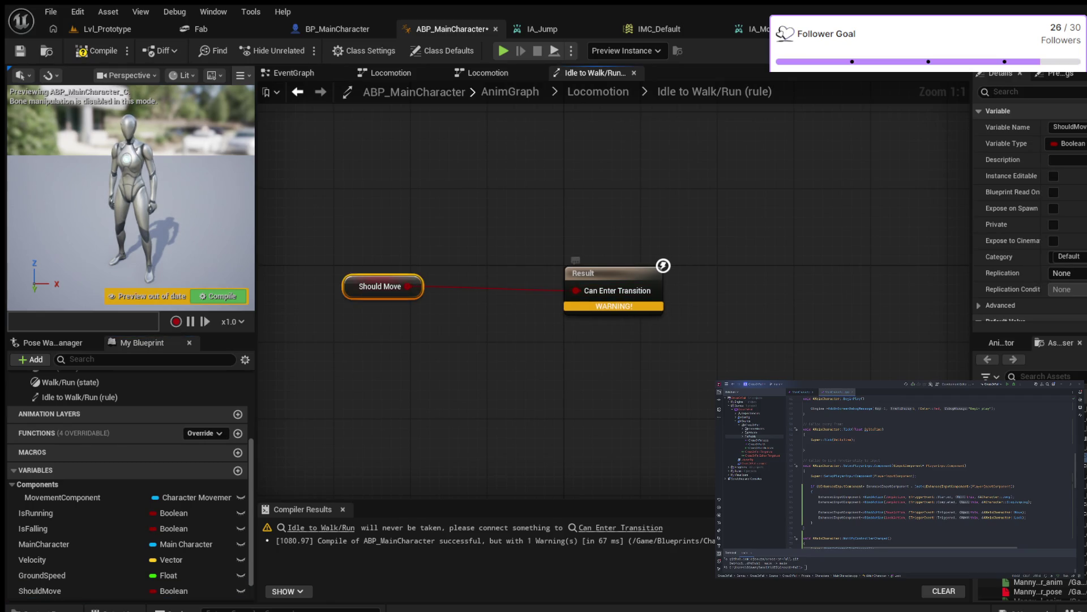
{"action": "left_click", "coordinate": [96, 50]}
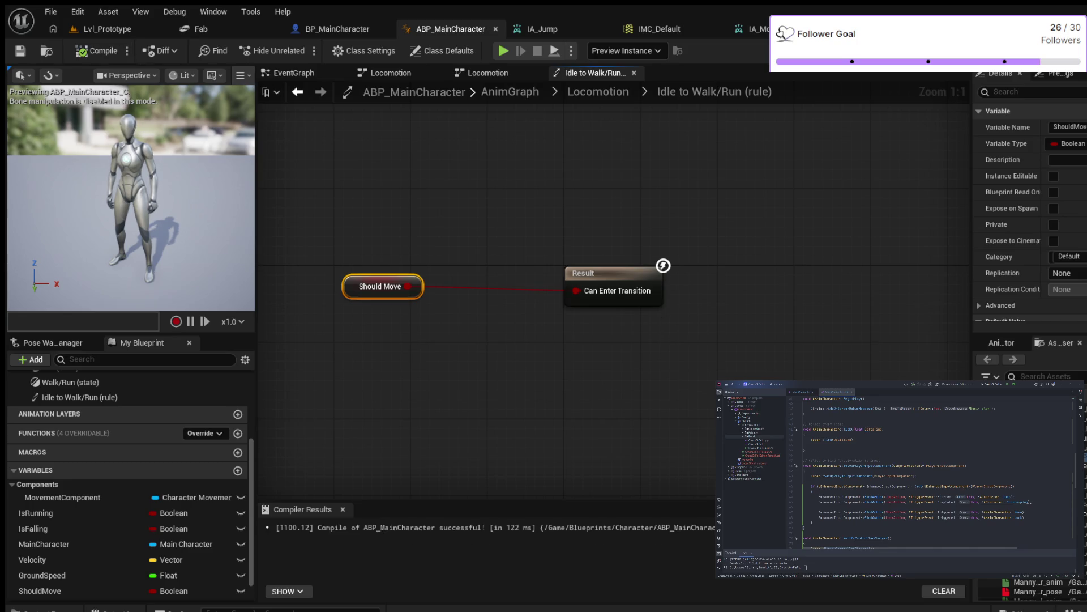
{"action": "left_click", "coordinate": [598, 91]}
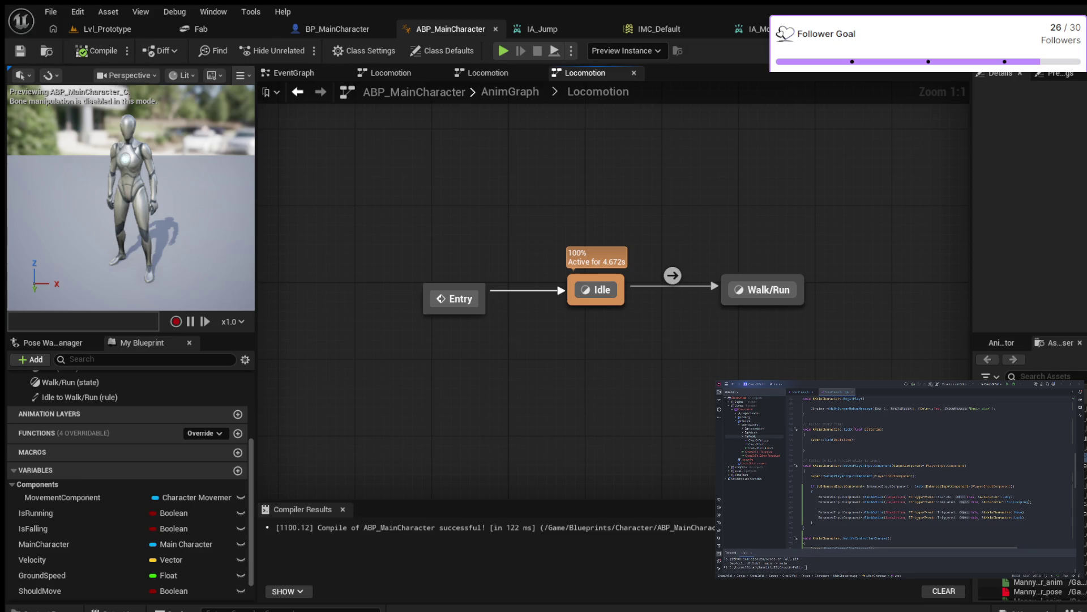
{"action": "left_click_drag", "start_coordinate": [724, 298], "coordinate": [617, 299]}
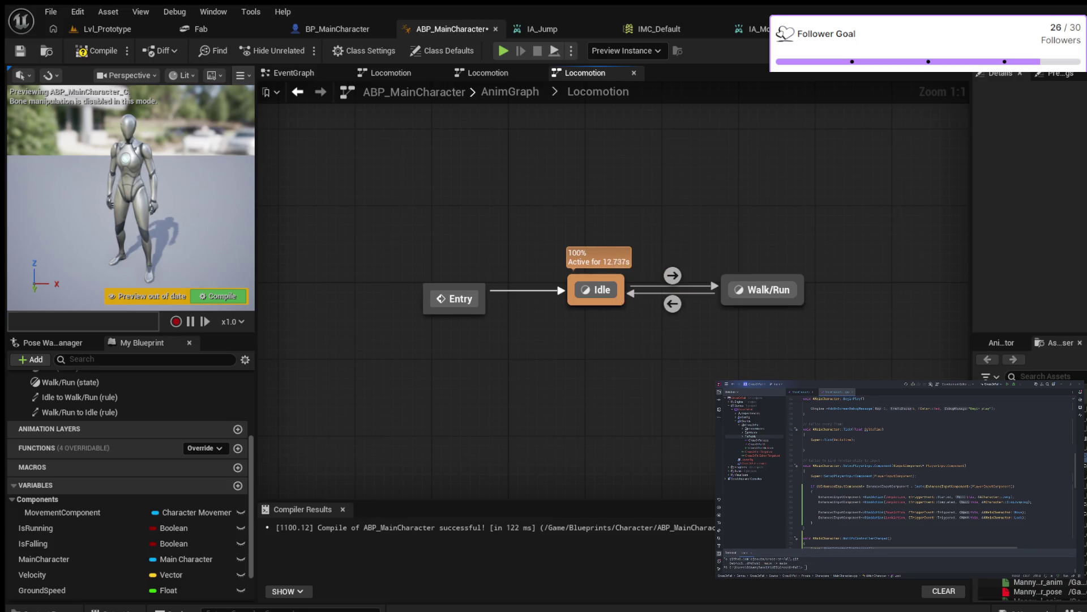
- In the Walk/Run to Idle rule, add a ShouldMove getter feeding a NOT node
{"action": "double_click", "coordinate": [673, 303]}
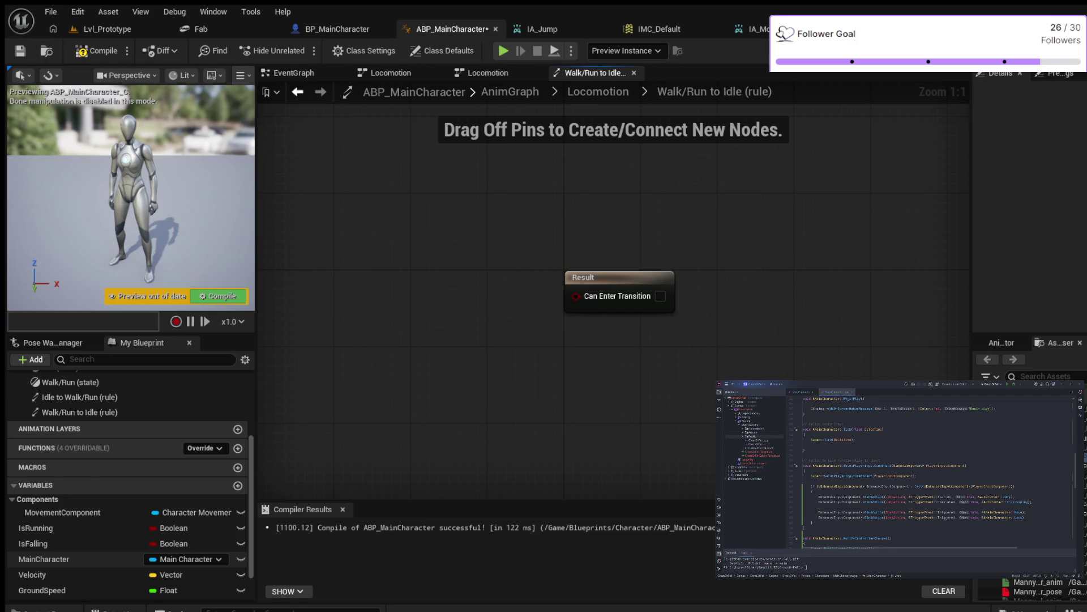
{"action": "scroll", "coordinate": [131, 563], "scroll_direction": "down", "scroll_amount": 2}
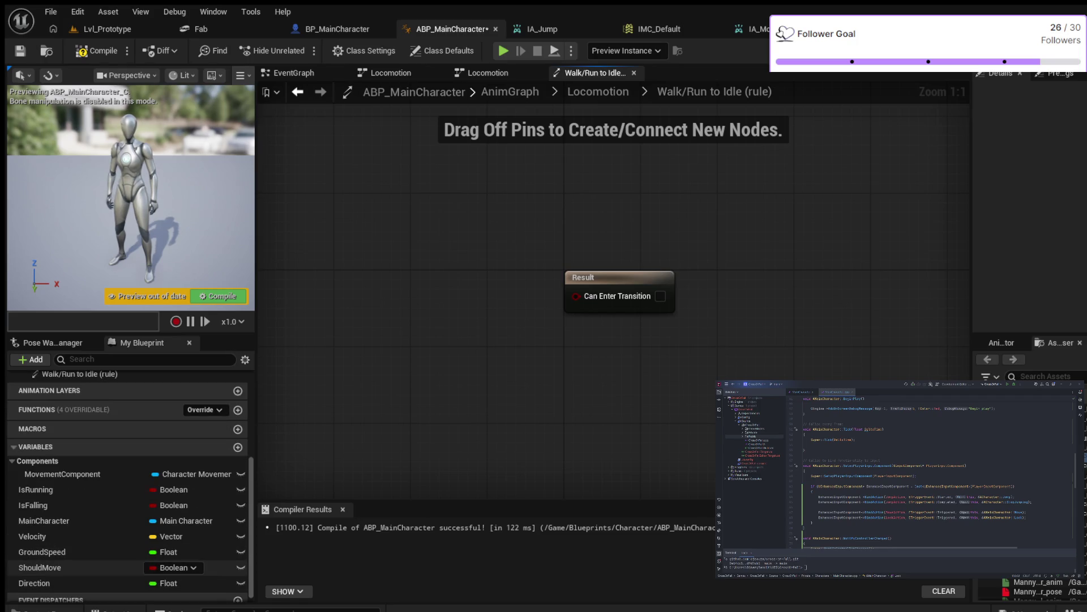
{"action": "left_click", "coordinate": [45, 566]}
{"action": "left_click_drag", "start_coordinate": [46, 567], "coordinate": [363, 280]}
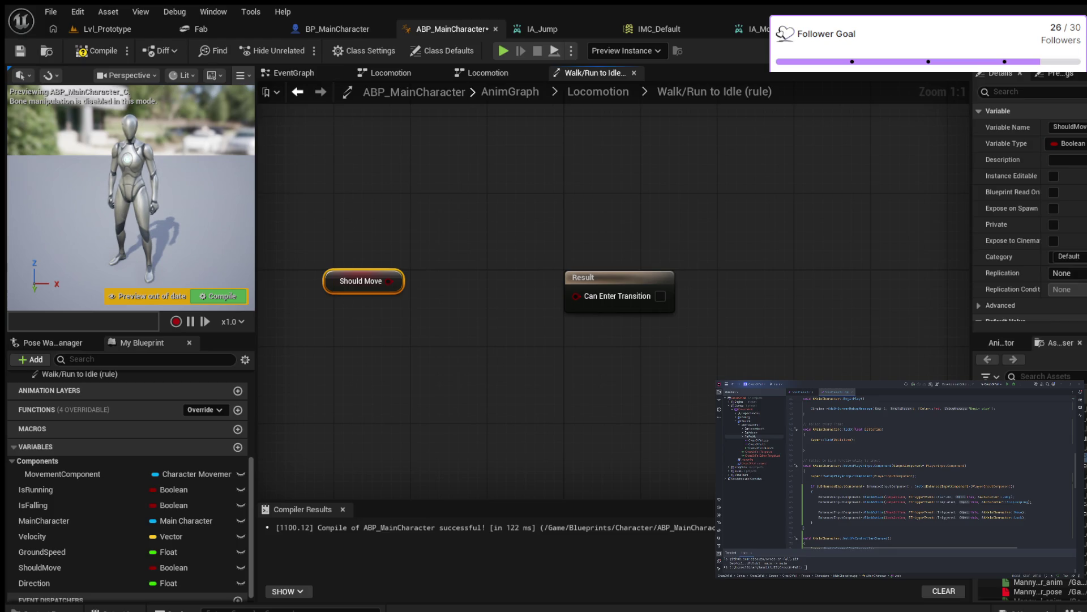
{"action": "key", "text": "ctrl+v"}
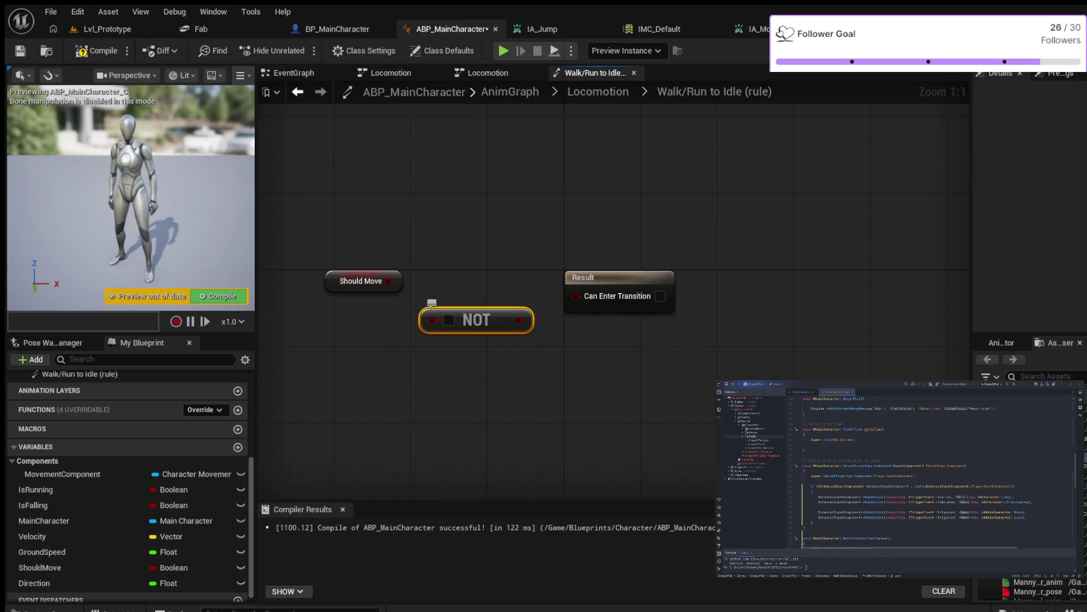
{"action": "mouse_move", "coordinate": [361, 281]}
{"action": "left_mouse_down"}
{"action": "mouse_move", "coordinate": [322, 310]}
{"action": "mouse_move", "coordinate": [433, 320]}
{"action": "mouse_move", "coordinate": [590, 294]}
{"action": "mouse_move", "coordinate": [525, 294]}
{"action": "mouse_move", "coordinate": [526, 285]}
{"action": "left_mouse_up"}
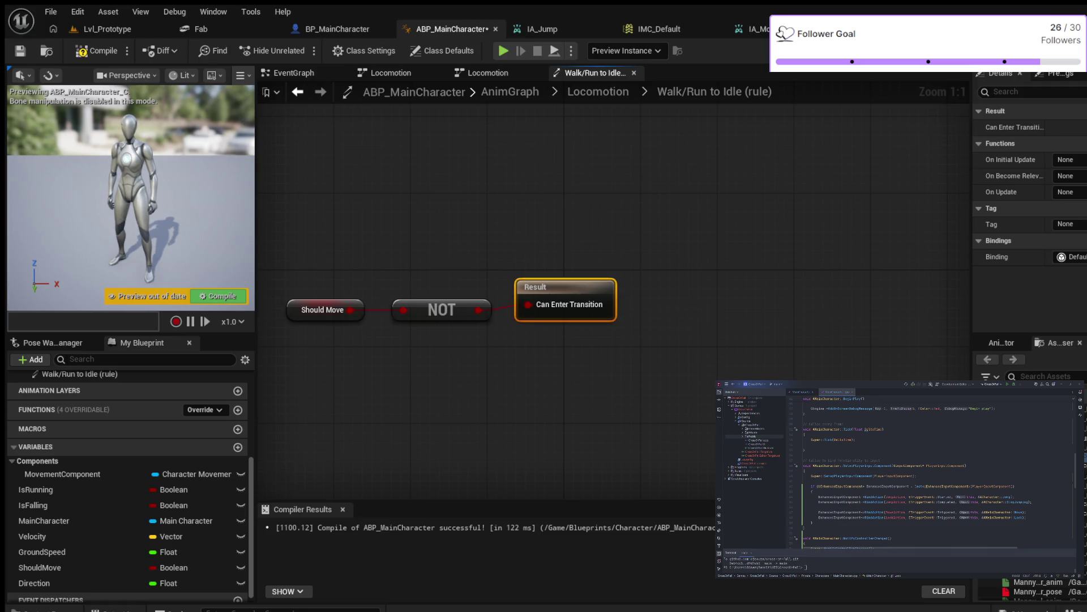
- Compile and save the animation blueprint, then tidy the rule graph nodes
{"action": "key", "text": "F7"}
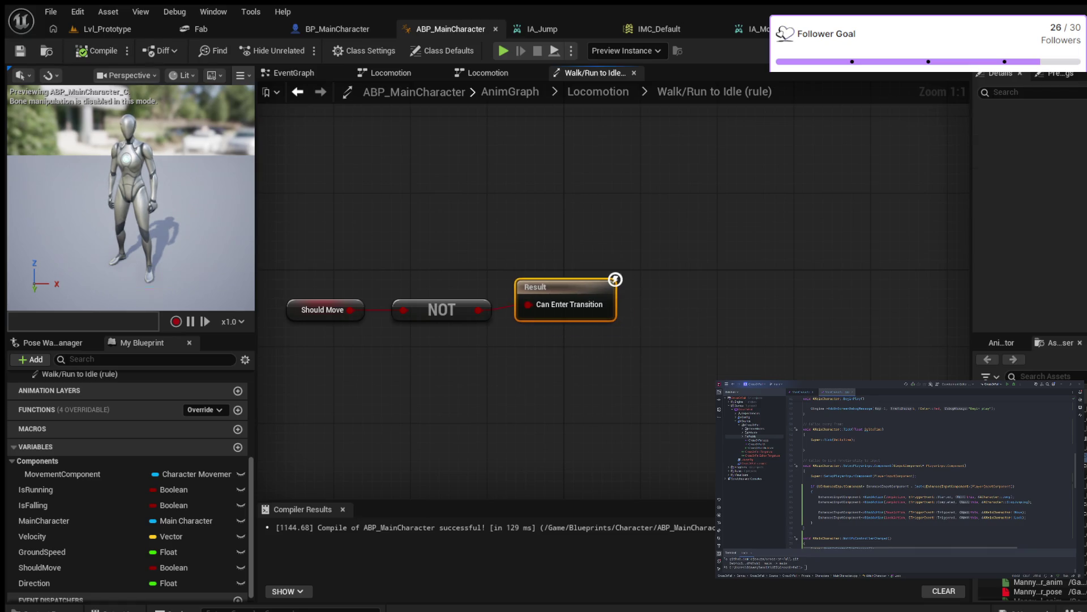
{"action": "key", "text": "ctrl+s"}
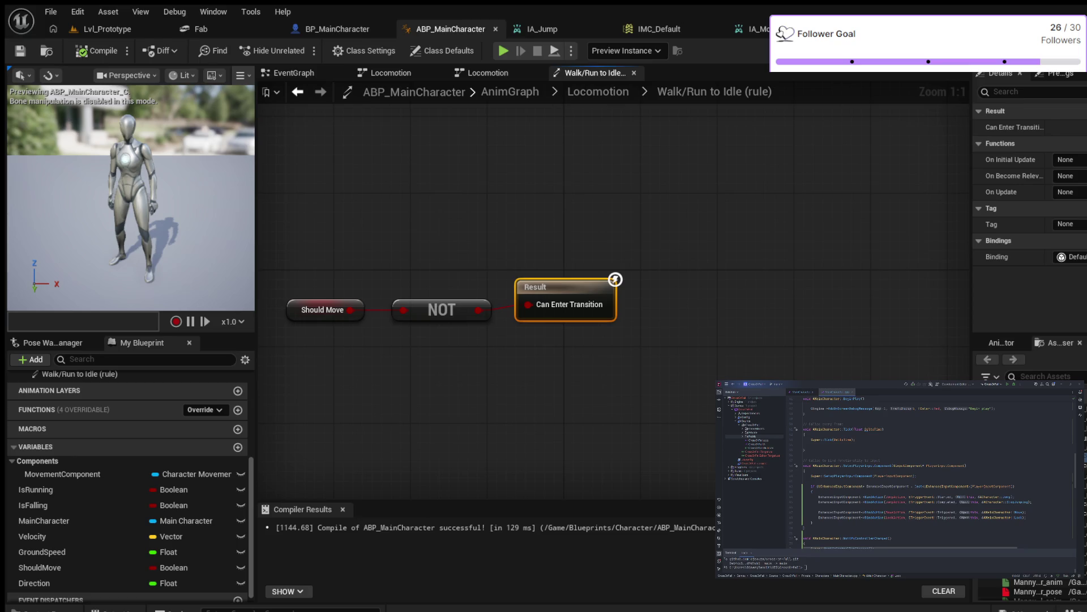
{"action": "left_click_drag", "start_coordinate": [505, 234], "coordinate": [671, 347]}
{"action": "left_click_drag", "start_coordinate": [567, 294], "coordinate": [567, 304]}
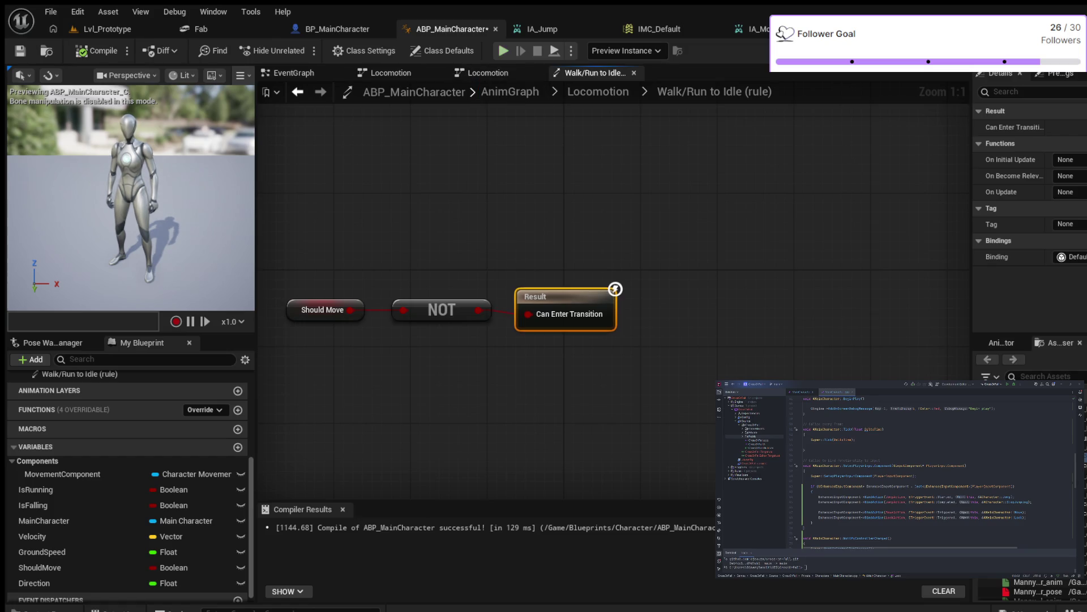
- Play-test the game, stop it, and go back to the Locomotion state machine
{"action": "left_click", "coordinate": [503, 51]}
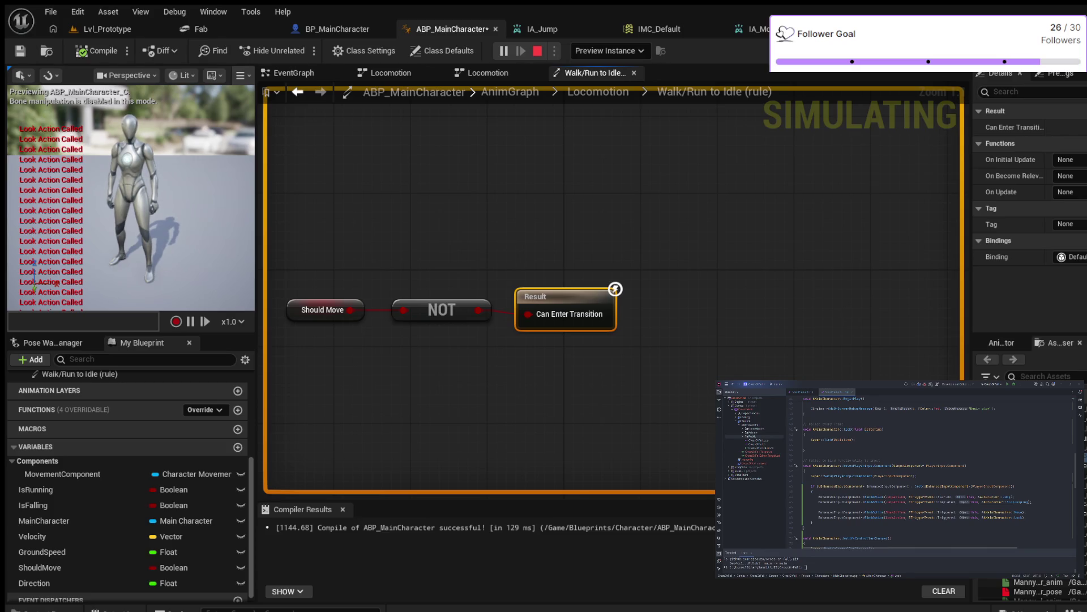
{"action": "key", "text": "Escape"}
{"action": "left_click_drag", "start_coordinate": [535, 296], "coordinate": [525, 287]}
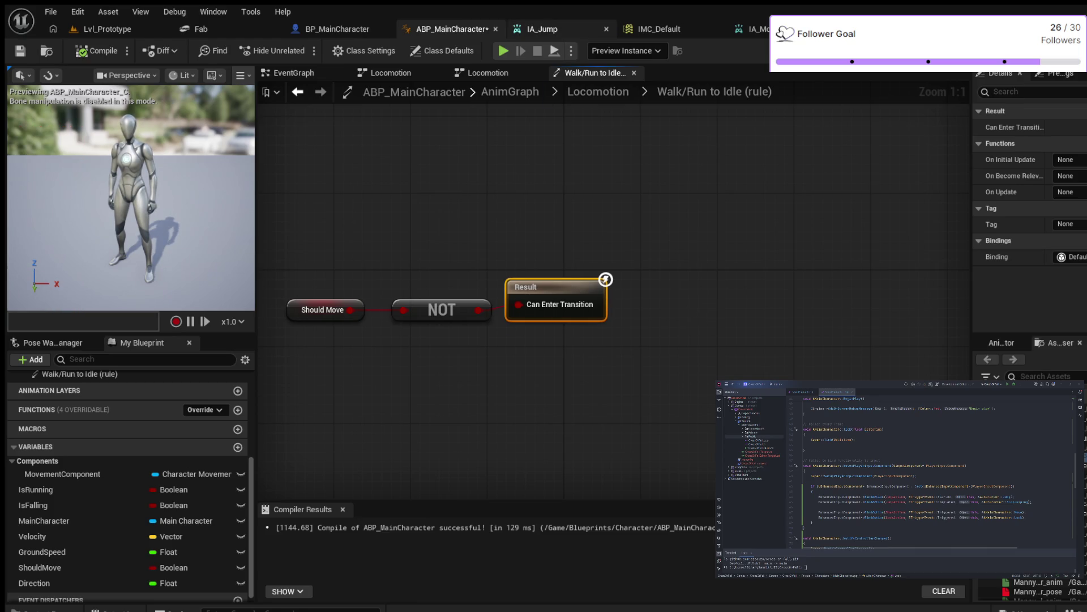
{"action": "left_click", "coordinate": [598, 91]}
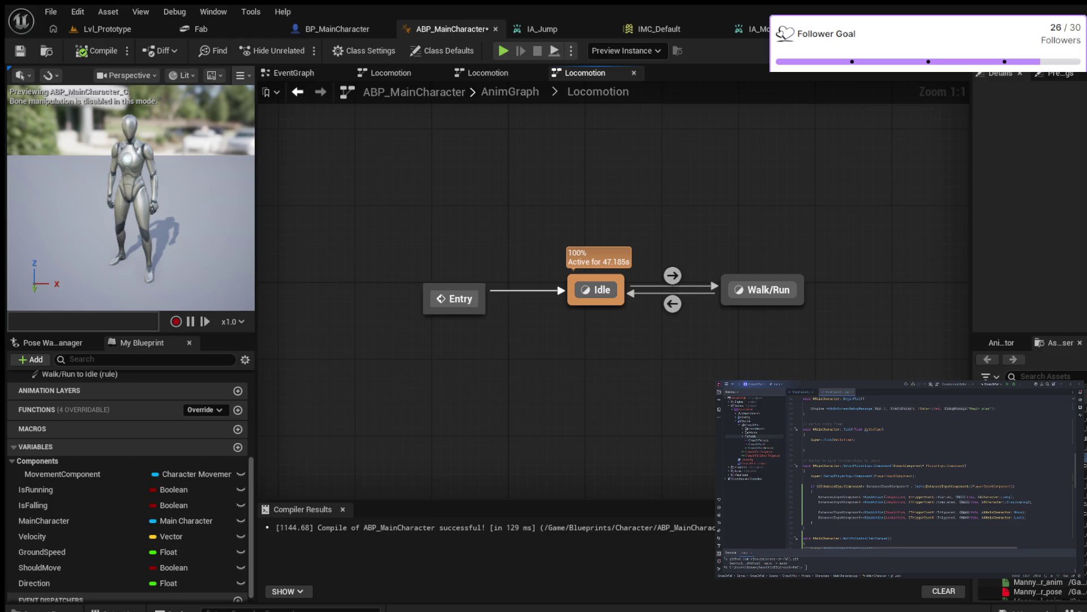
- Browse the Content Drawer to the Blueprints/Character folder
{"action": "key", "text": "ctrl+space"}
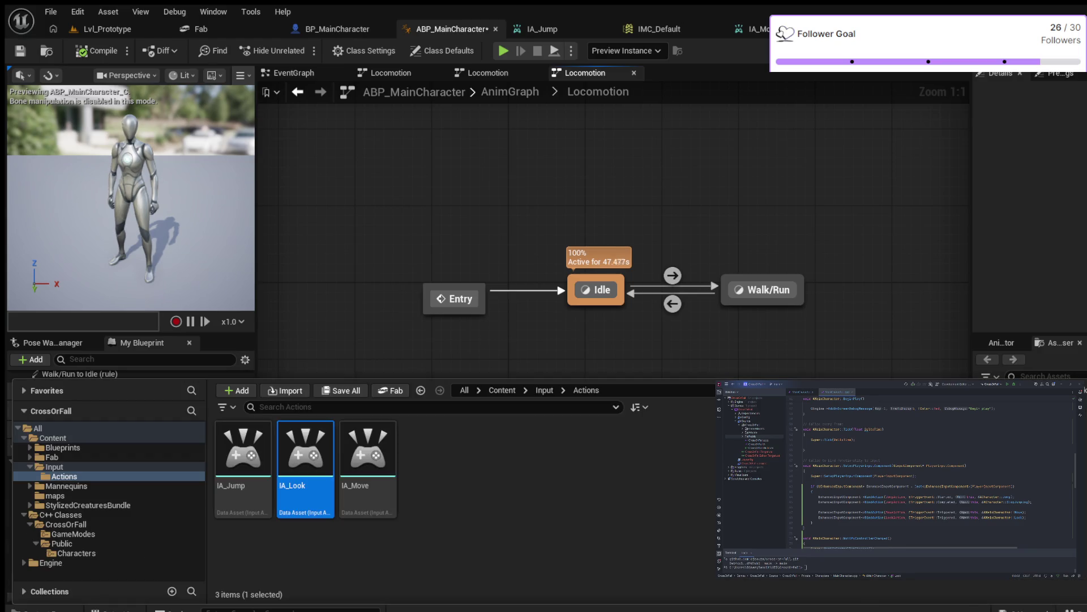
{"action": "left_click", "coordinate": [62, 447]}
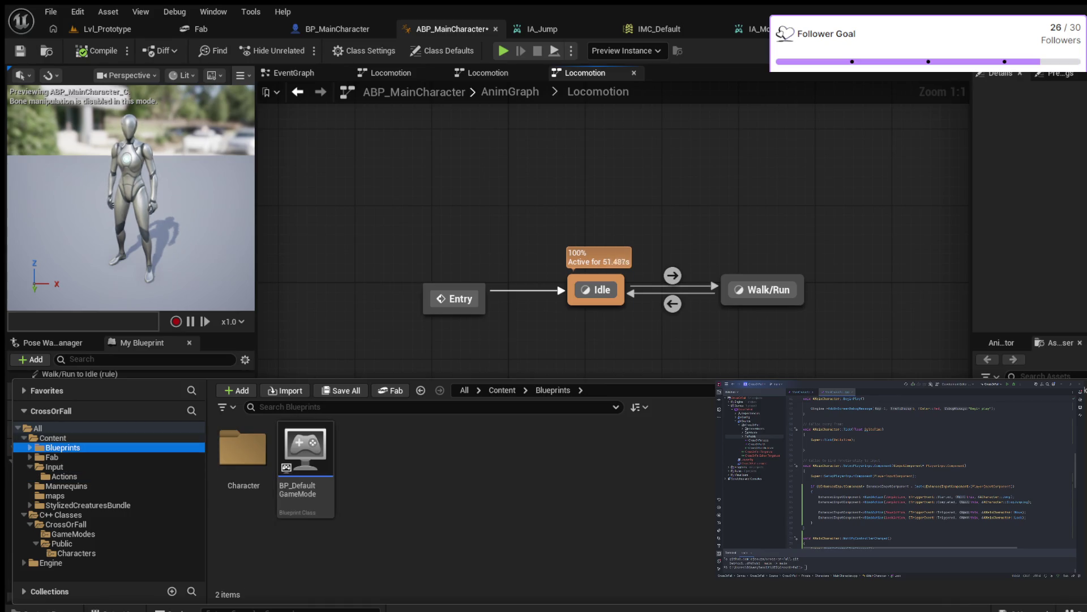
{"action": "left_click", "coordinate": [30, 447]}
{"action": "left_click", "coordinate": [68, 457]}
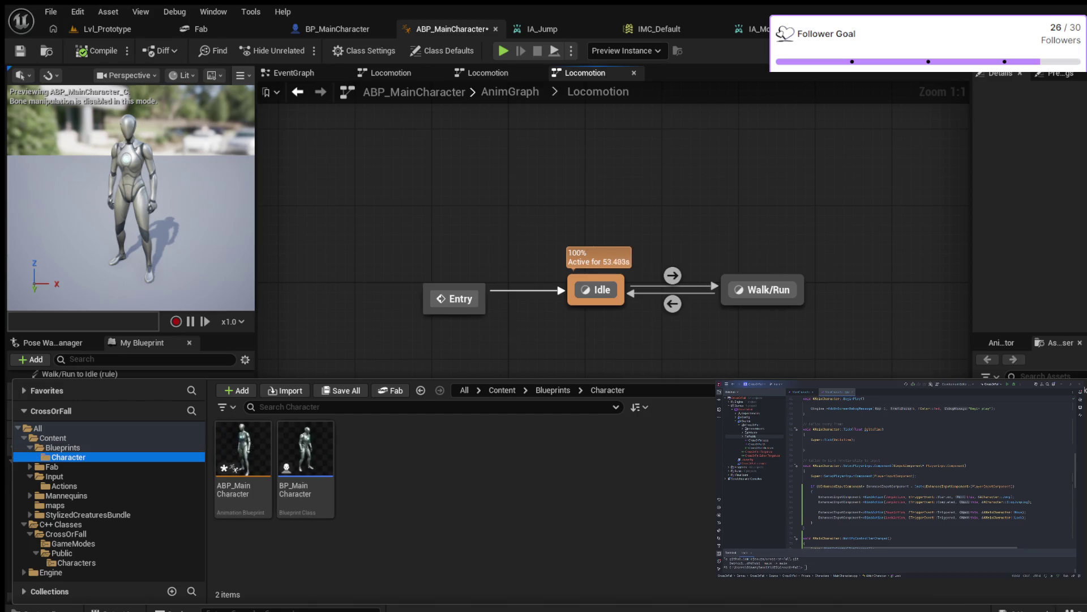
- Save the ABP_MainCharacter animation blueprint
{"action": "left_click", "coordinate": [243, 450]}
{"action": "key", "text": "ctrl+s"}
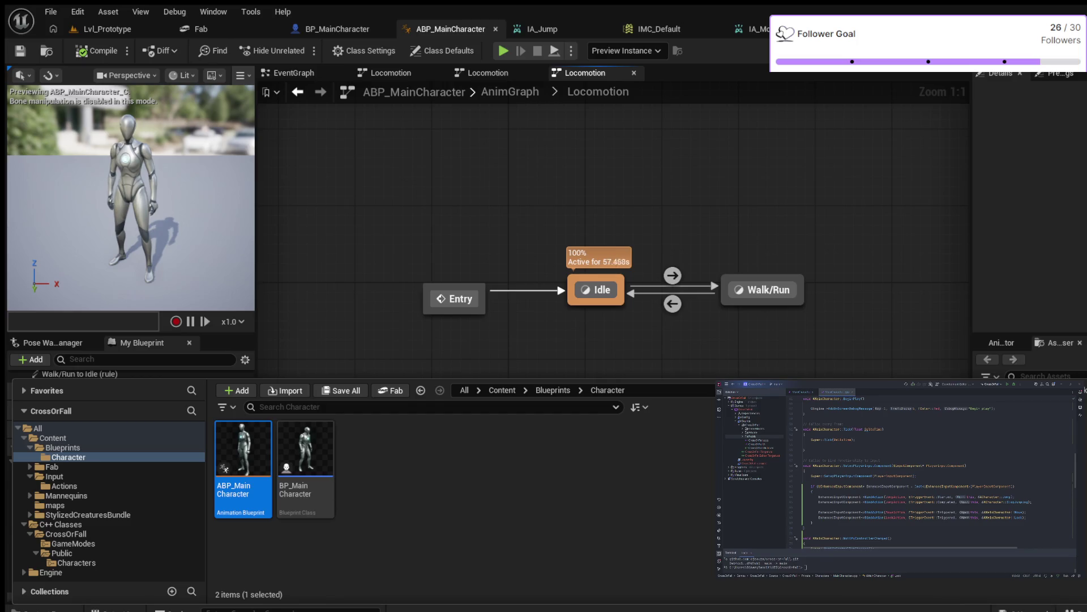
{"action": "key", "text": "Escape"}
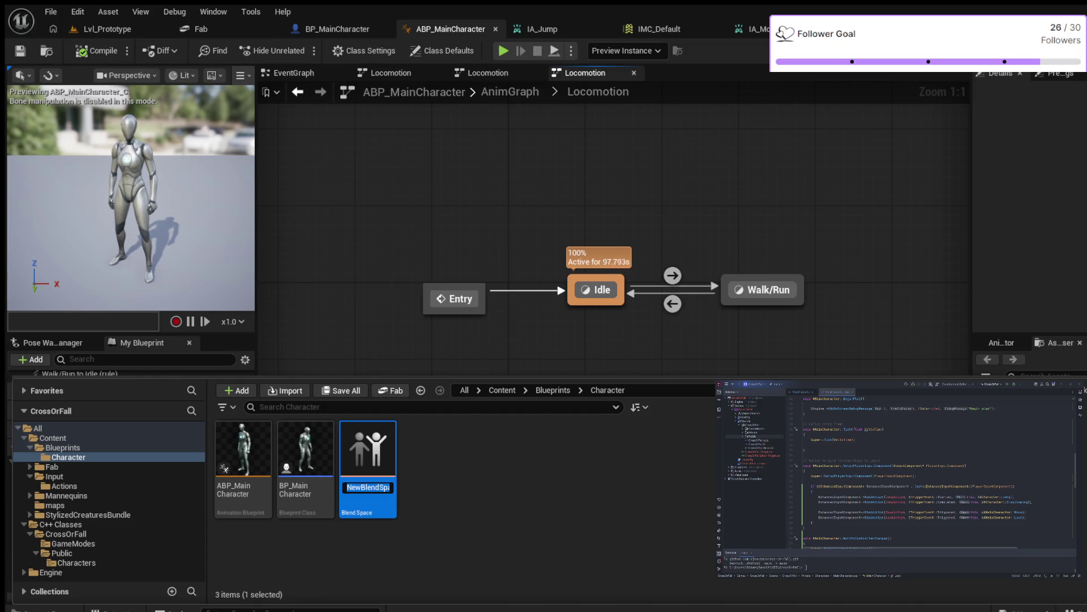
- Rename the new blend space asset to BS_MainCharacter
{"action": "type", "text": "BS_"}
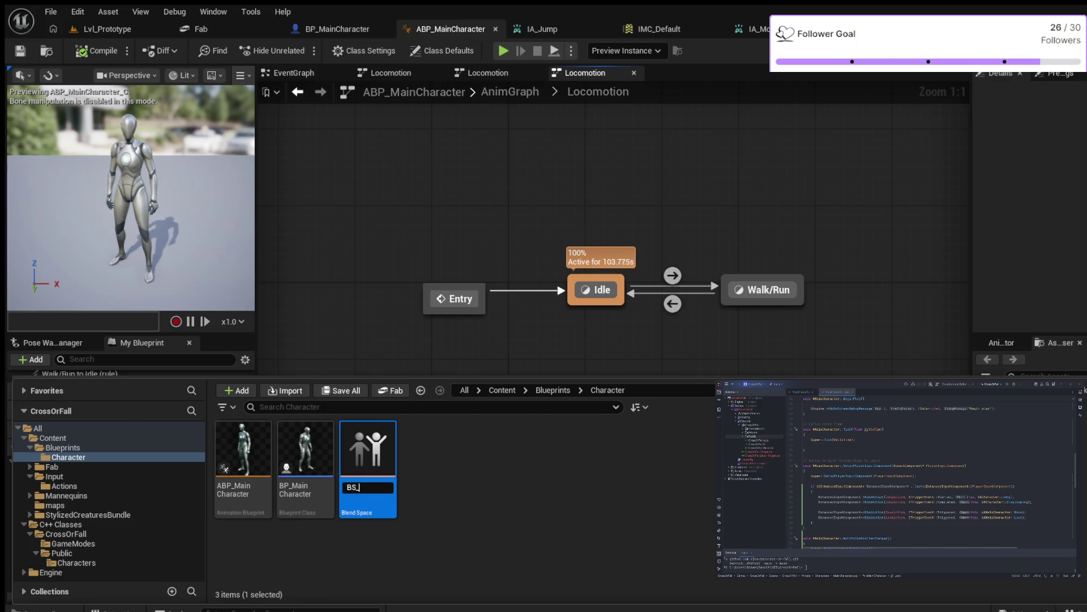
{"action": "type", "text": "Main"}
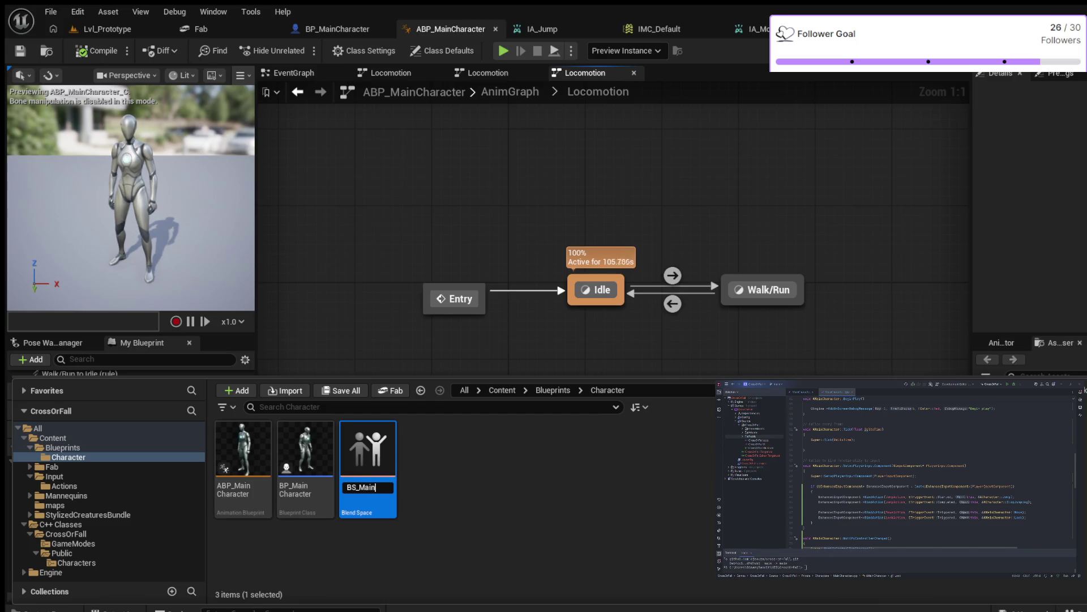
{"action": "type", "text": "Character"}
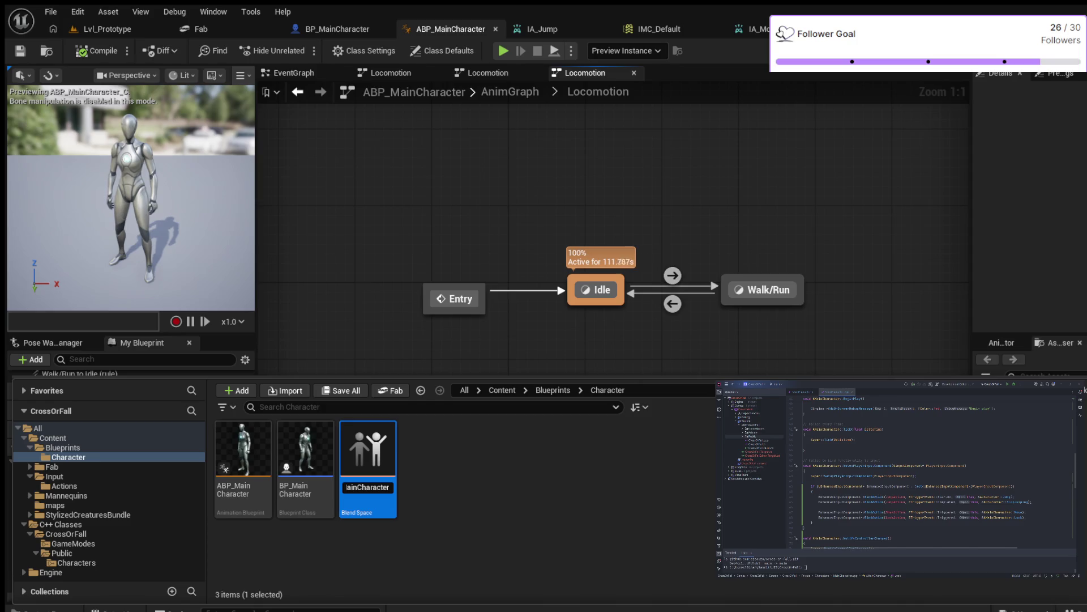
{"action": "key", "text": "Return"}
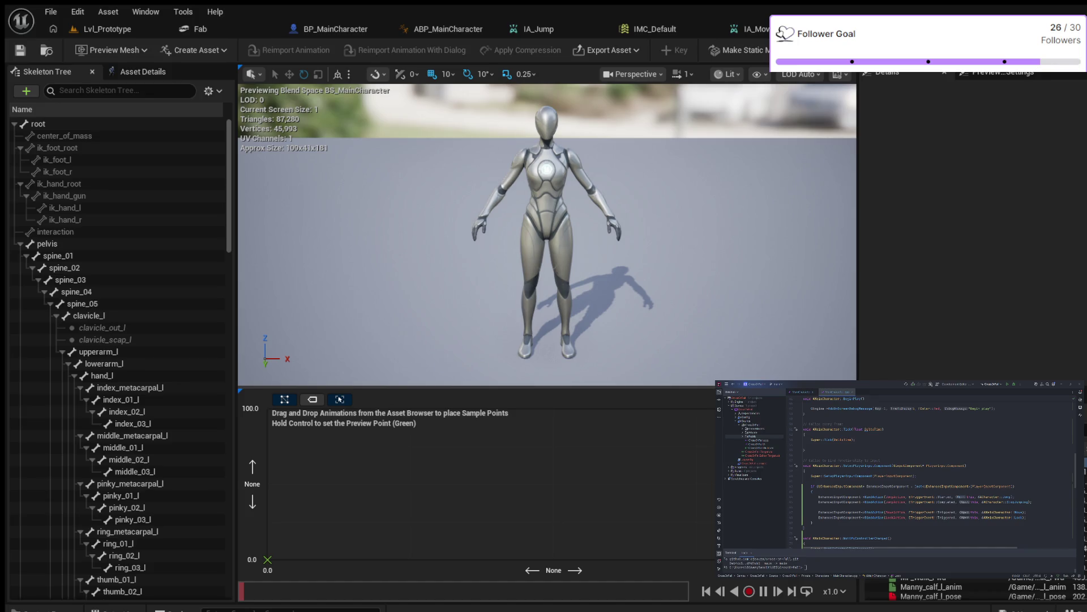
- Show the blend space's Asset Details and expand the Horizontal Axis settings
{"action": "left_click", "coordinate": [143, 71]}
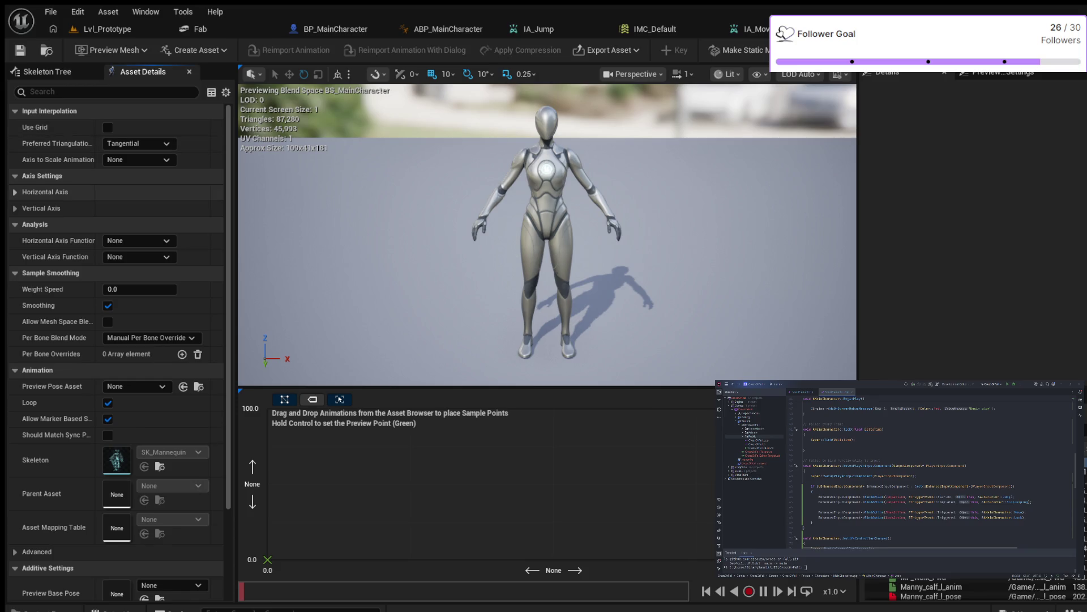
{"action": "left_click", "coordinate": [15, 191]}
- Name the horizontal axis Direction and the vertical axis Speed
{"action": "left_click", "coordinate": [139, 208]}
{"action": "type", "text": "Direction"}
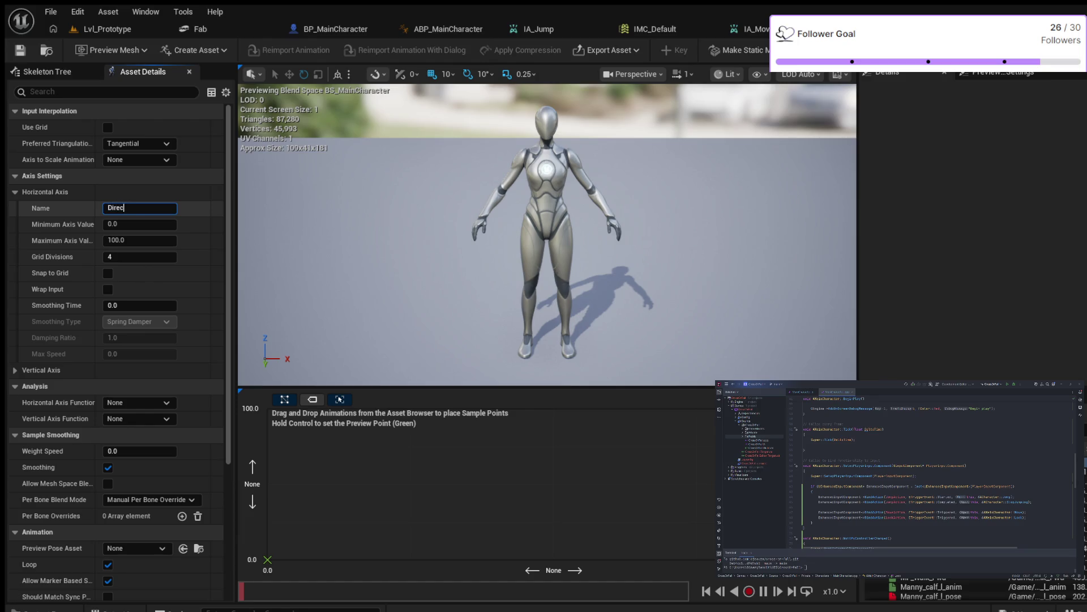
{"action": "key", "text": "Return"}
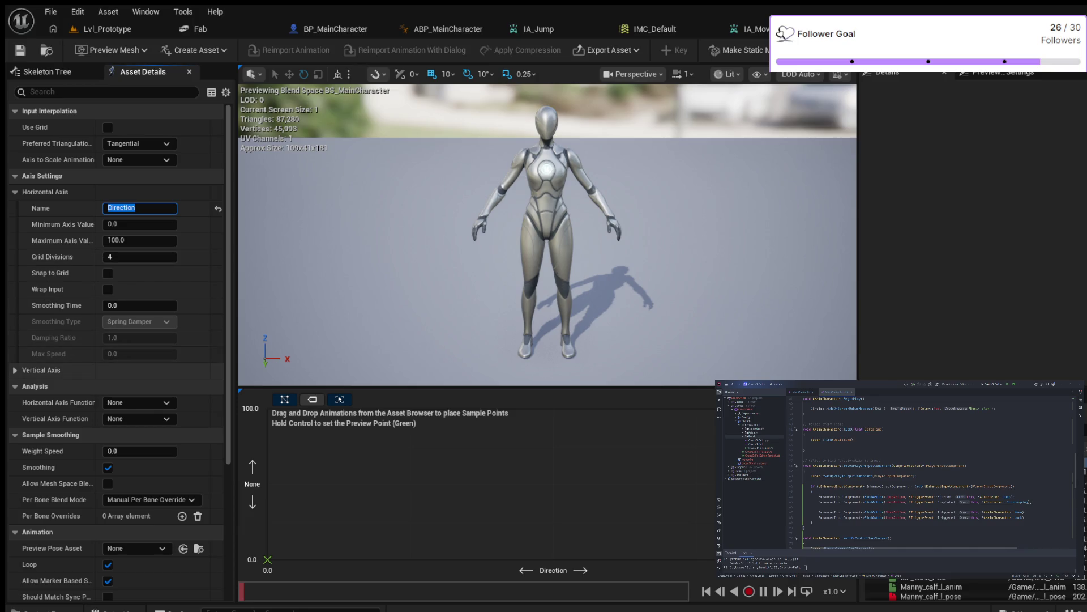
{"action": "left_click", "coordinate": [40, 369]}
{"action": "left_click", "coordinate": [140, 385]}
{"action": "type", "text": "Speed"}
{"action": "key", "text": "Return"}
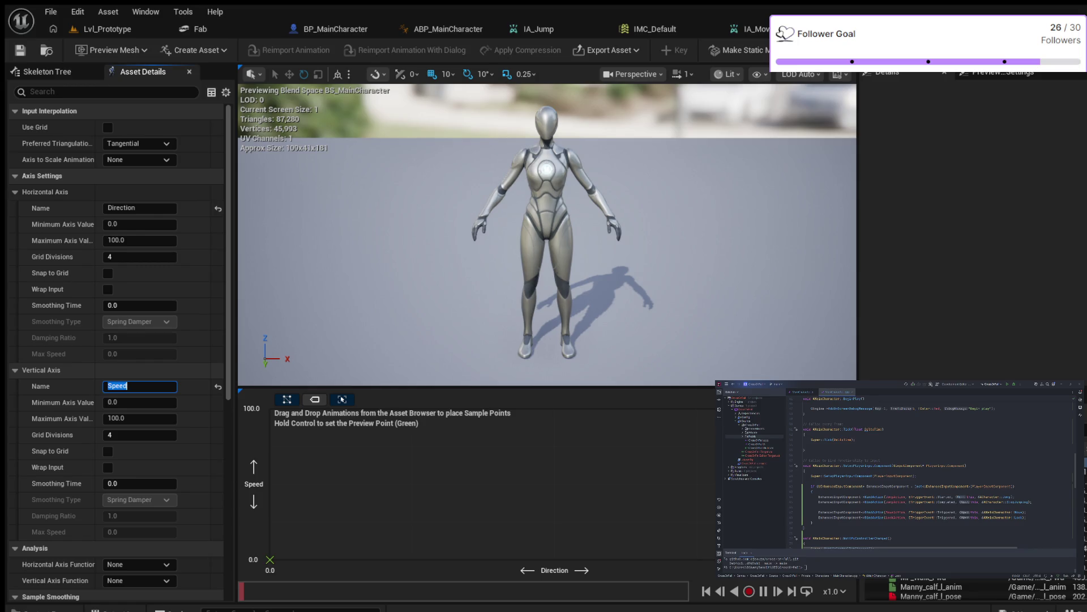
- Set the horizontal axis range to -180 to 180 and the vertical maximum to 600
{"action": "left_click", "coordinate": [139, 224]}
{"action": "type", "text": "-180"}
{"action": "key", "text": "Return"}
{"action": "left_click", "coordinate": [139, 240]}
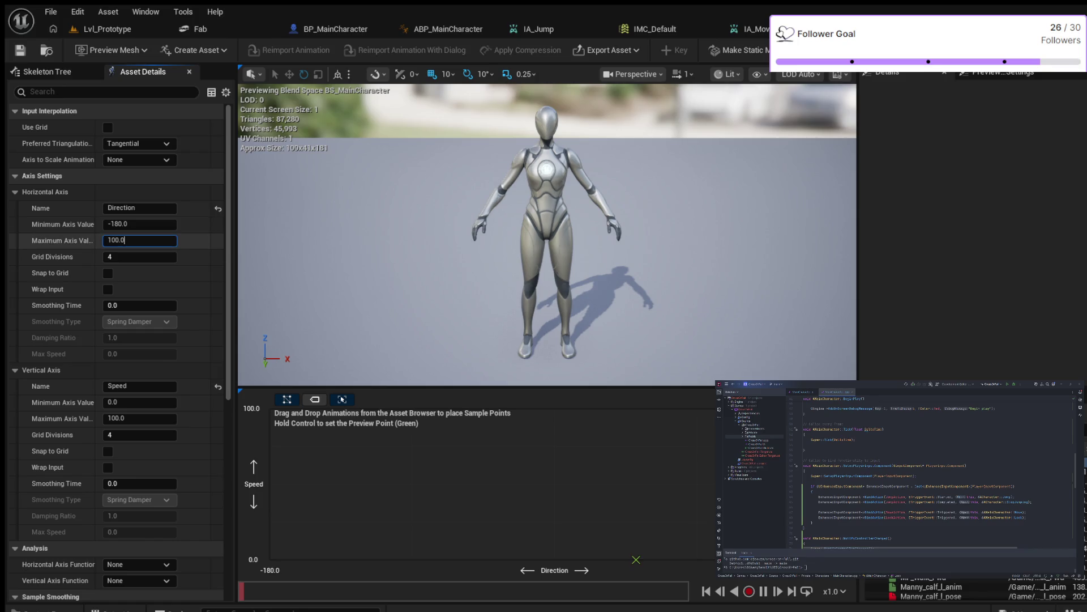
{"action": "key", "text": "ctrl+a"}
{"action": "type", "text": "180"}
{"action": "key", "text": "Return"}
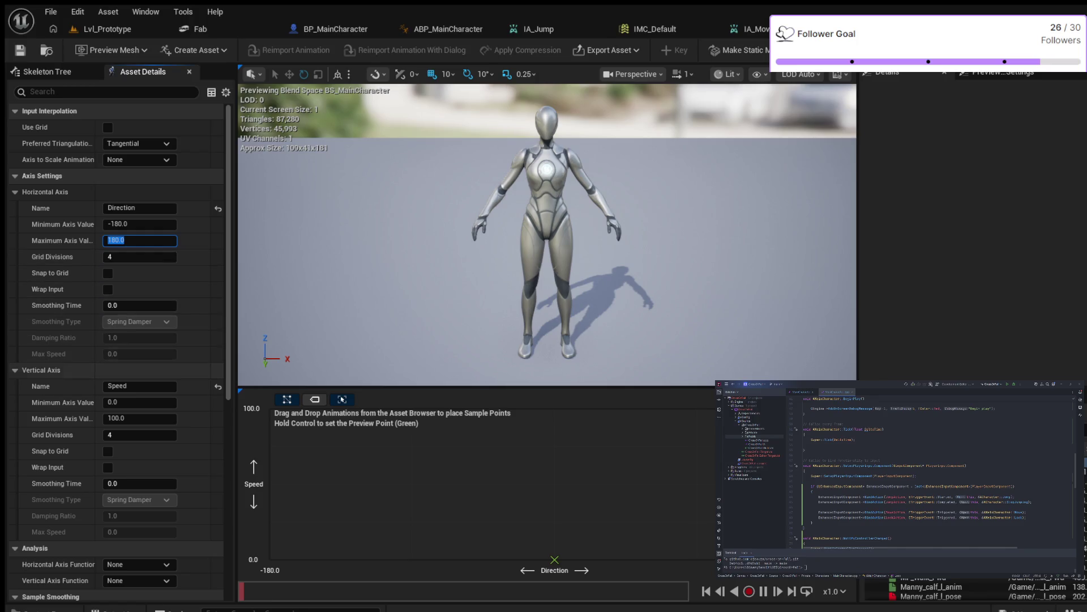
{"action": "left_click", "coordinate": [140, 418]}
{"action": "type", "text": "600"}
{"action": "key", "text": "Return"}
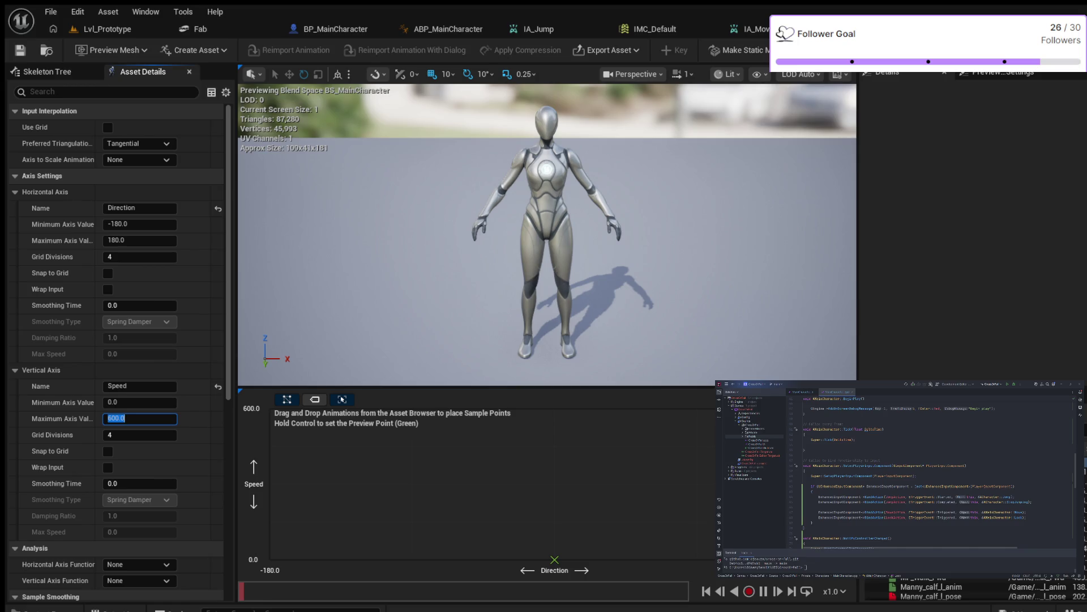
{"action": "scroll", "coordinate": [941, 592], "scroll_direction": "down", "scroll_amount": 1}
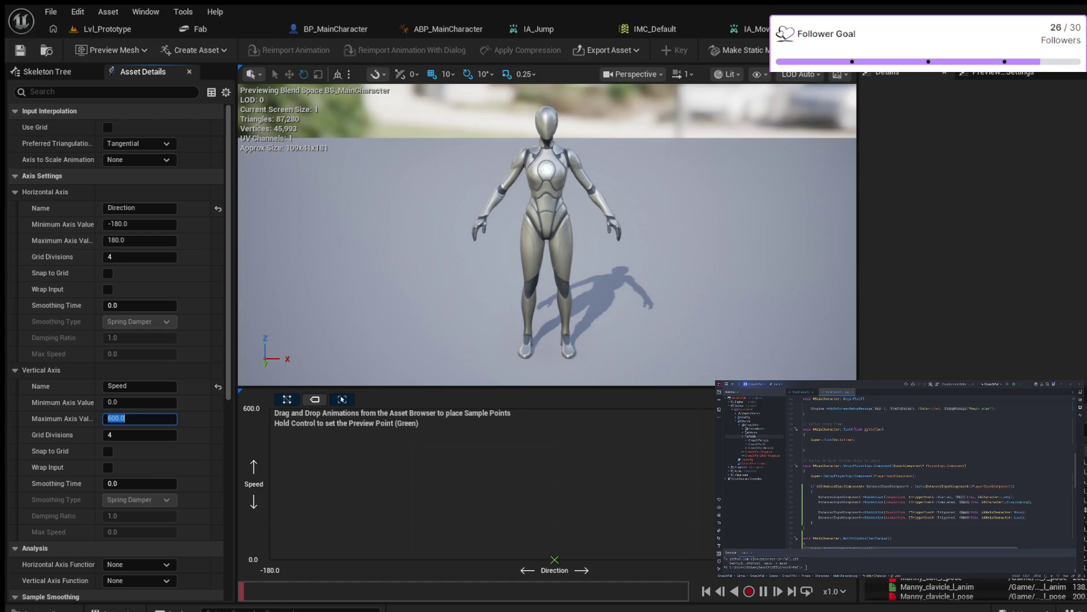
{"action": "scroll", "coordinate": [940, 592], "scroll_direction": "down", "scroll_amount": 3}
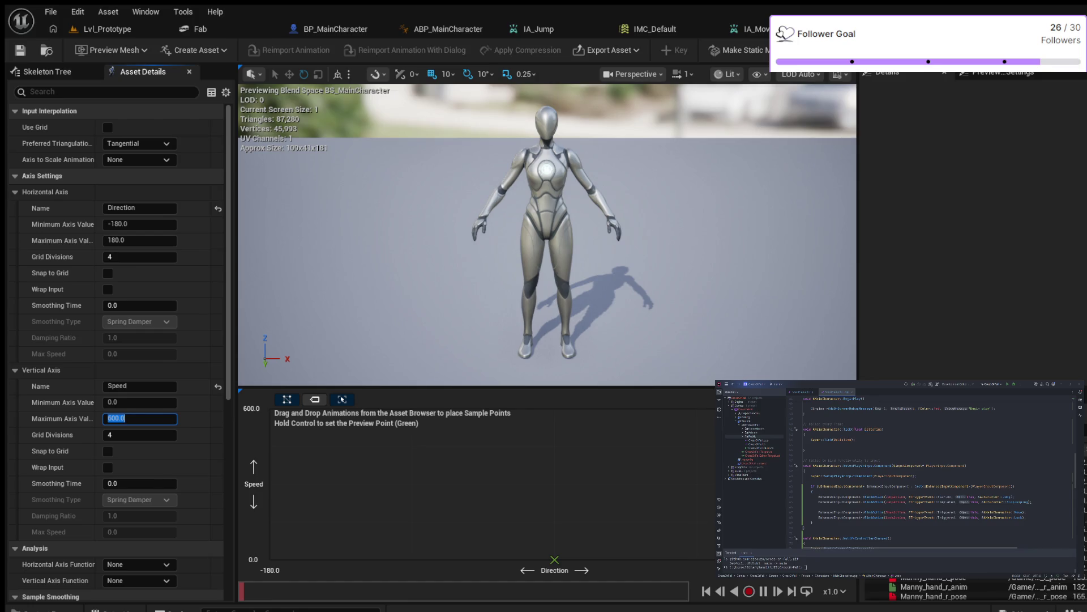
{"action": "scroll", "coordinate": [940, 592], "scroll_direction": "down", "scroll_amount": 5}
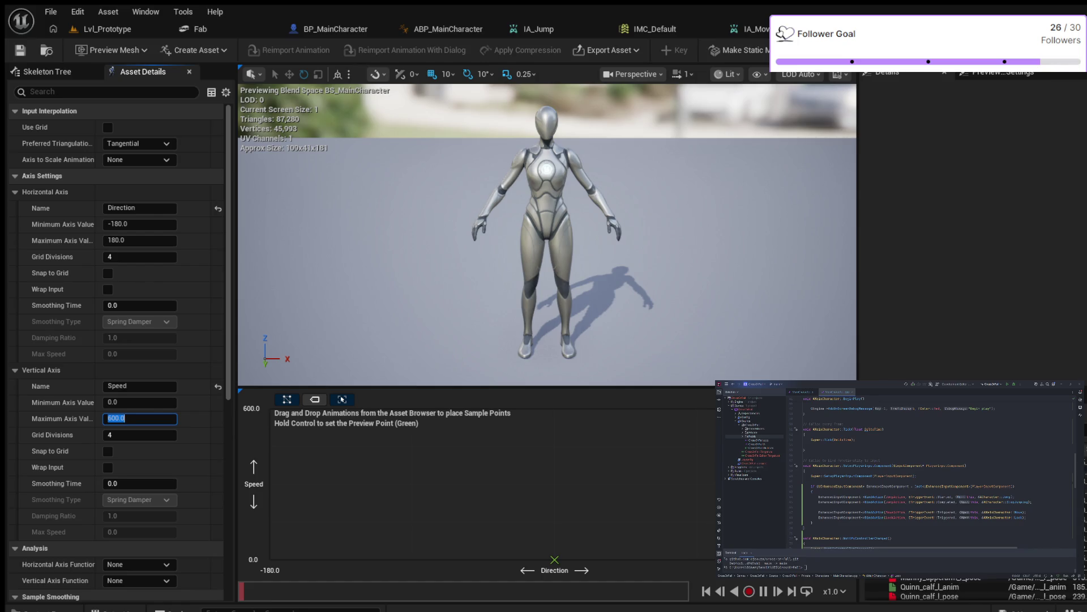
{"action": "scroll", "coordinate": [940, 592], "scroll_direction": "down", "scroll_amount": 6}
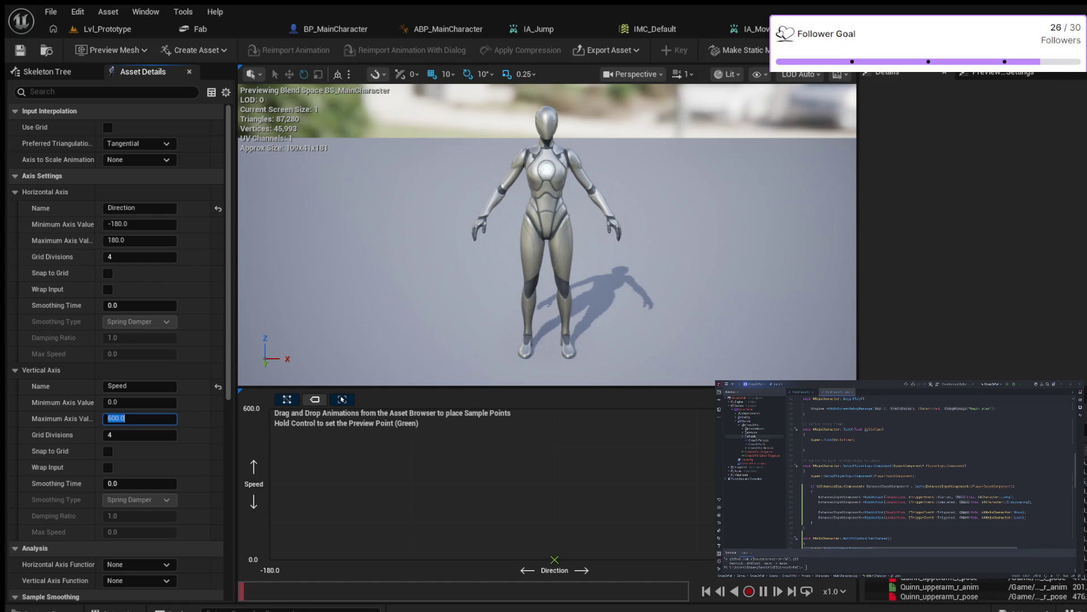
{"action": "scroll", "coordinate": [940, 592], "scroll_direction": "down", "scroll_amount": 5}
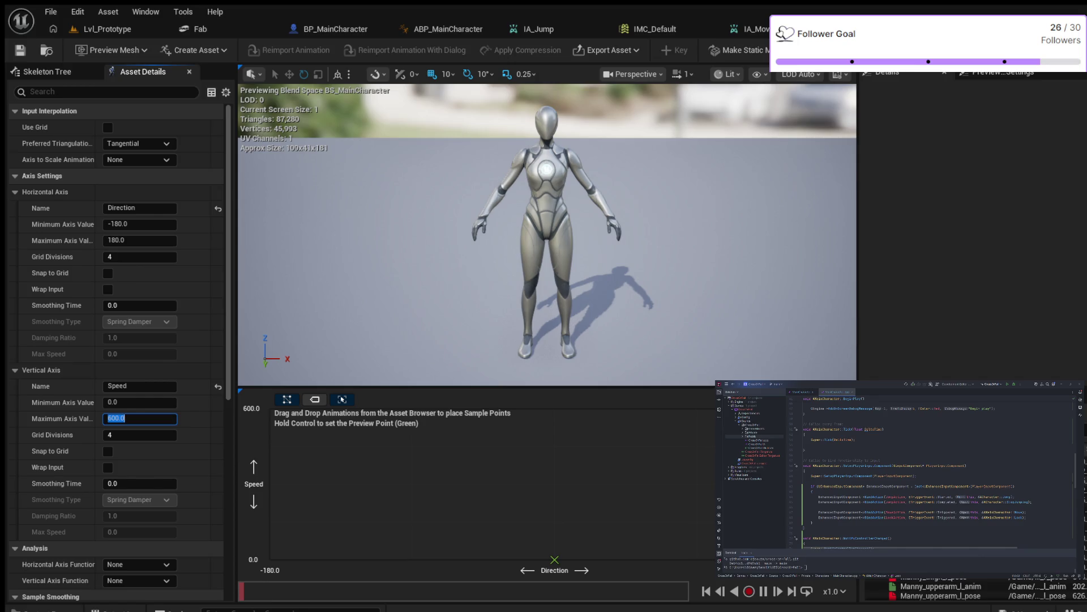
{"action": "scroll", "coordinate": [941, 592], "scroll_direction": "down", "scroll_amount": 3}
{"action": "scroll", "coordinate": [940, 592], "scroll_direction": "down", "scroll_amount": 3}
{"action": "scroll", "coordinate": [940, 592], "scroll_direction": "down", "scroll_amount": 2}
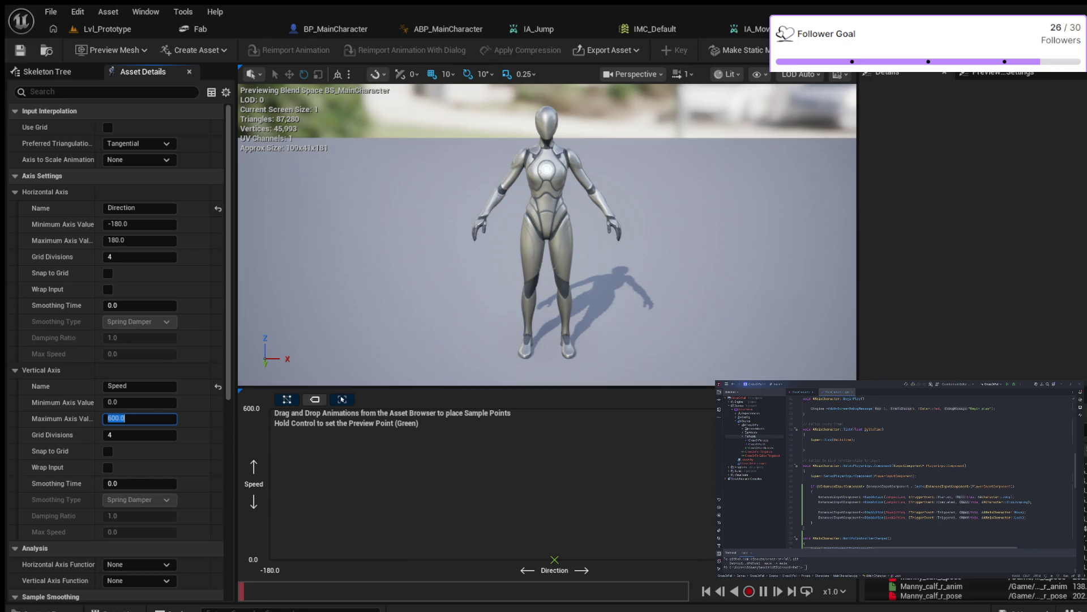
{"action": "scroll", "coordinate": [940, 592], "scroll_direction": "up", "scroll_amount": 1}
{"action": "left_click", "coordinate": [575, 423]}
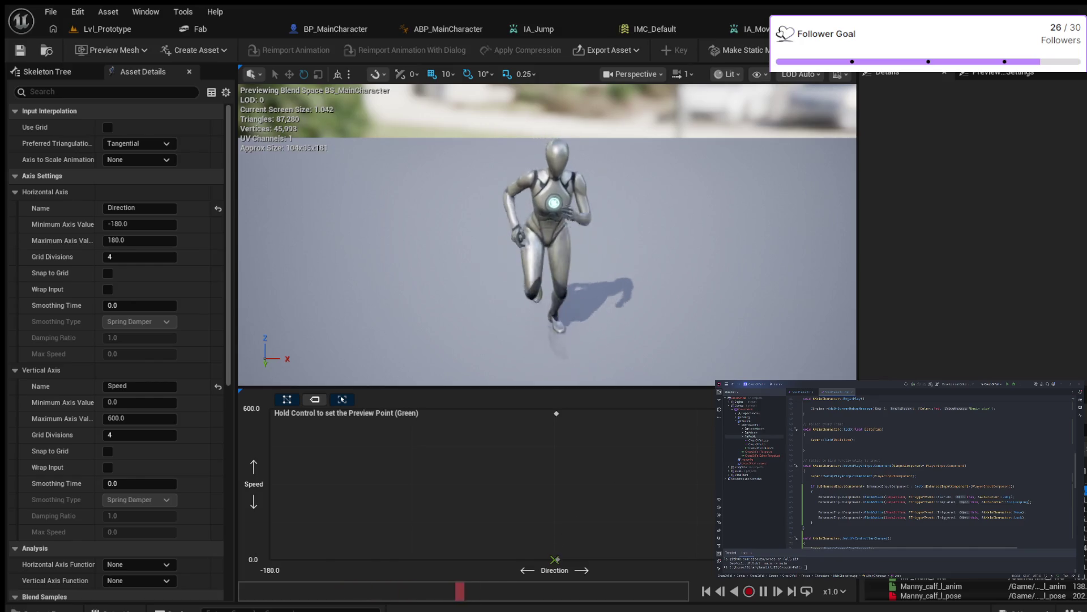
- Drop an animation sample onto the blend space grid at Direction 0, Speed 0
{"action": "left_click_drag", "start_coordinate": [929, 589], "coordinate": [555, 559]}
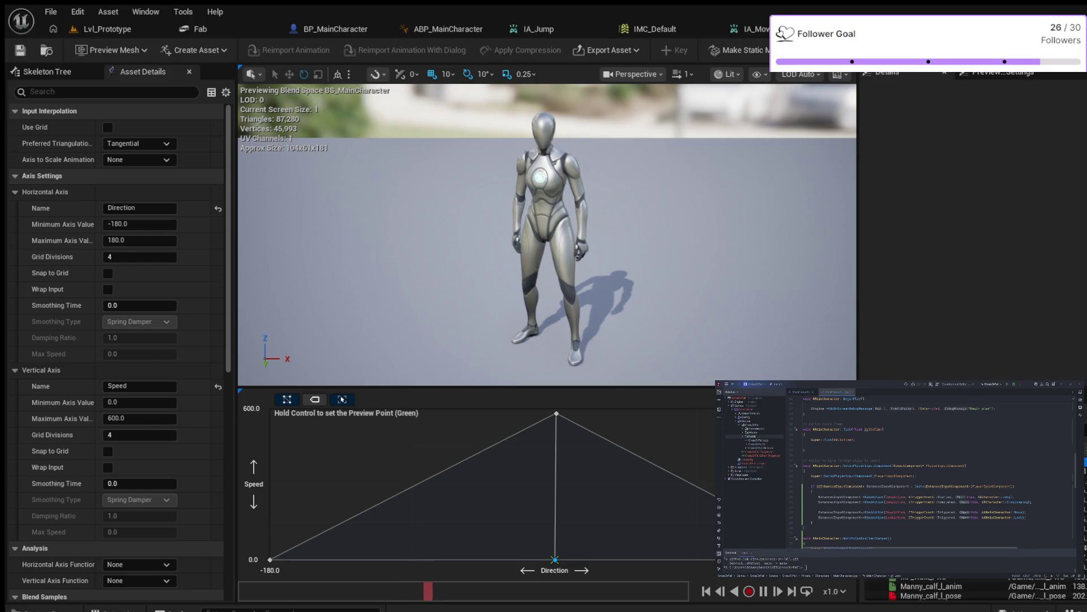
- Move the preview point up to Direction 0, Speed 600 to check full running speed
{"action": "mouse_move", "coordinate": [555, 559]}
{"action": "left_mouse_down"}
{"action": "mouse_move", "coordinate": [563, 502]}
{"action": "mouse_move", "coordinate": [548, 408]}
{"action": "mouse_move", "coordinate": [270, 418]}
{"action": "mouse_move", "coordinate": [270, 560]}
{"action": "mouse_move", "coordinate": [368, 541]}
{"action": "mouse_move", "coordinate": [558, 548]}
{"action": "mouse_move", "coordinate": [555, 560]}
{"action": "mouse_move", "coordinate": [413, 498]}
{"action": "mouse_move", "coordinate": [316, 486]}
{"action": "mouse_move", "coordinate": [531, 490]}
{"action": "left_mouse_up"}
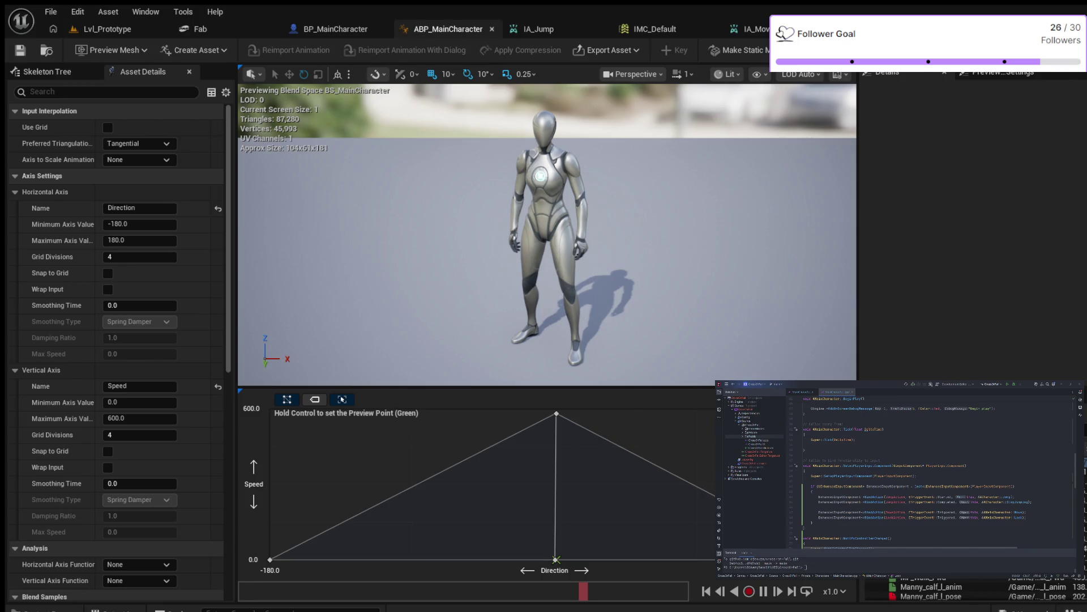
- Switch back to the ABP_MainCharacter animation graph
{"action": "left_click", "coordinate": [447, 29]}
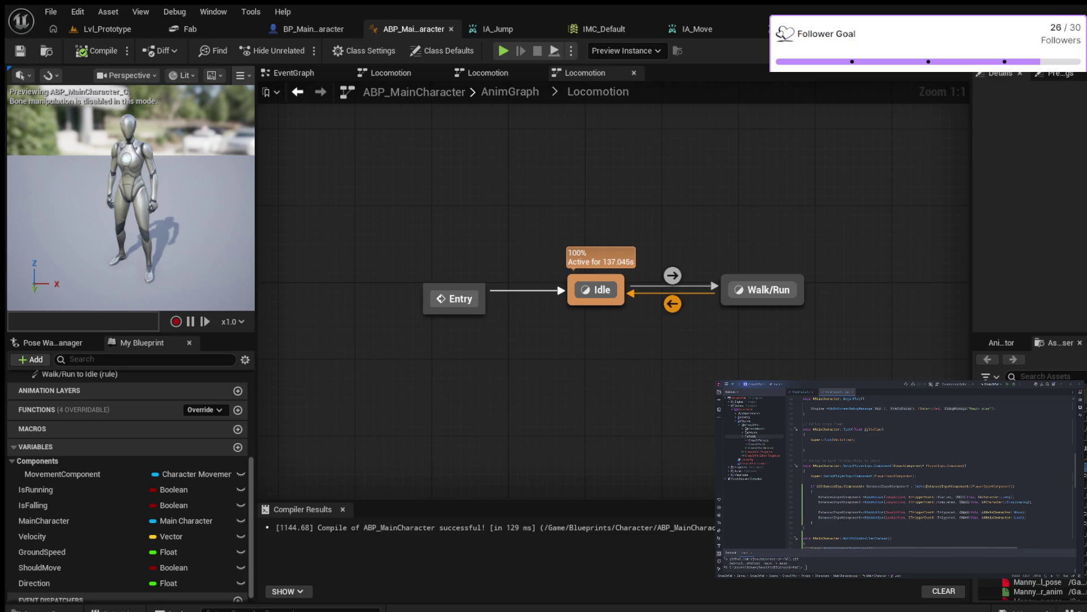
- In the Walk/Run state, paste a BS_MainCharacter blendspace player and delete MM_Run_Fwd
{"action": "double_click", "coordinate": [763, 289]}
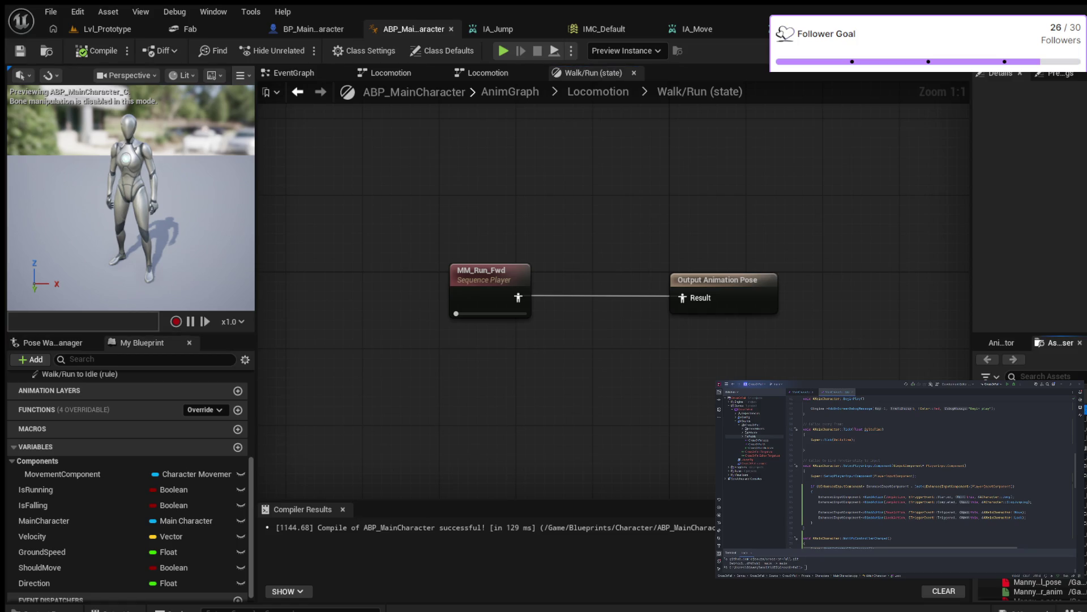
{"action": "key", "text": "ctrl+v"}
{"action": "left_click_drag", "start_coordinate": [401, 230], "coordinate": [567, 303]}
{"action": "key", "text": "Delete"}
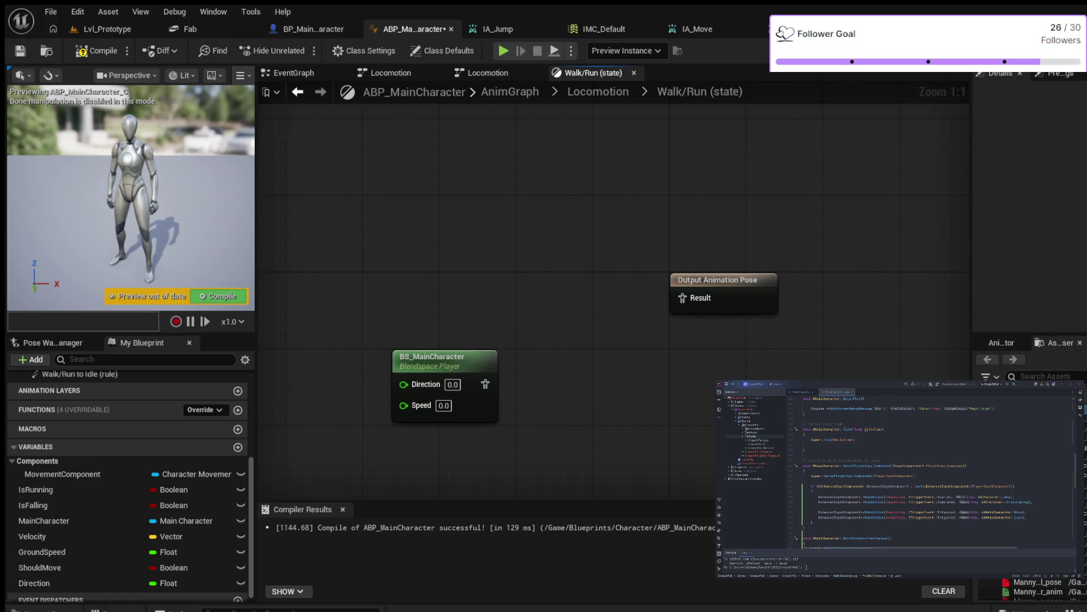
- Wire the blendspace's pose into the Output Animation Pose Result pin
{"action": "left_click_drag", "start_coordinate": [441, 357], "coordinate": [460, 289]}
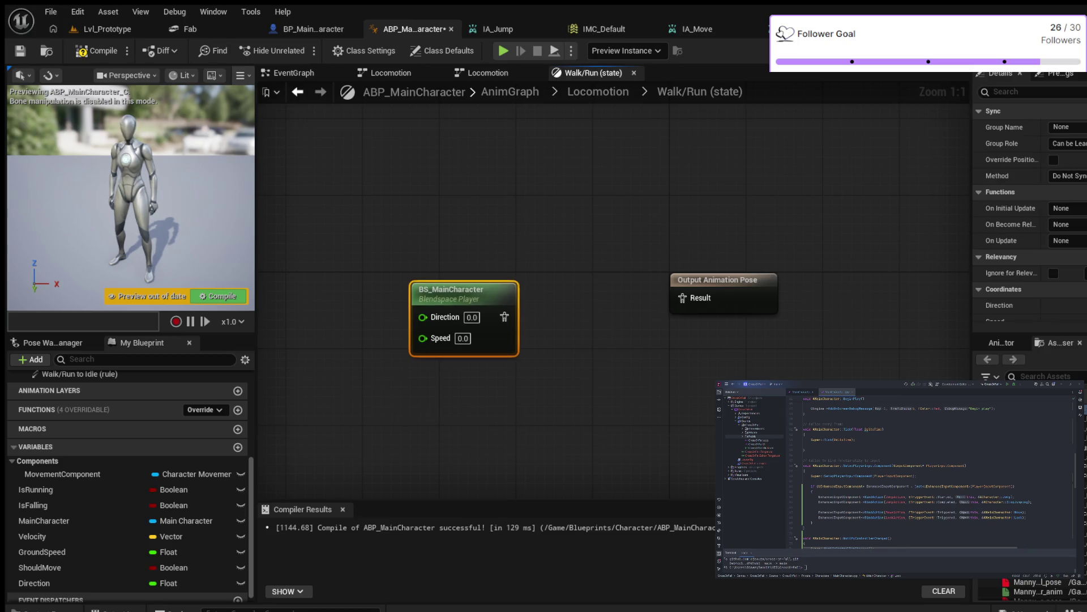
{"action": "left_click_drag", "start_coordinate": [504, 317], "coordinate": [679, 298]}
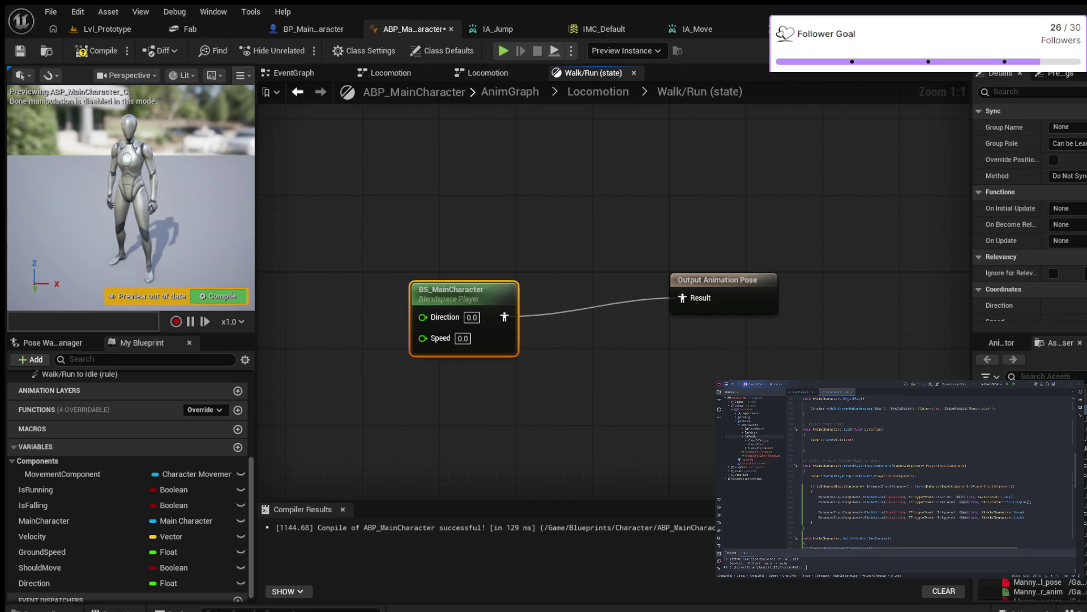
{"action": "left_click_drag", "start_coordinate": [425, 290], "coordinate": [473, 280]}
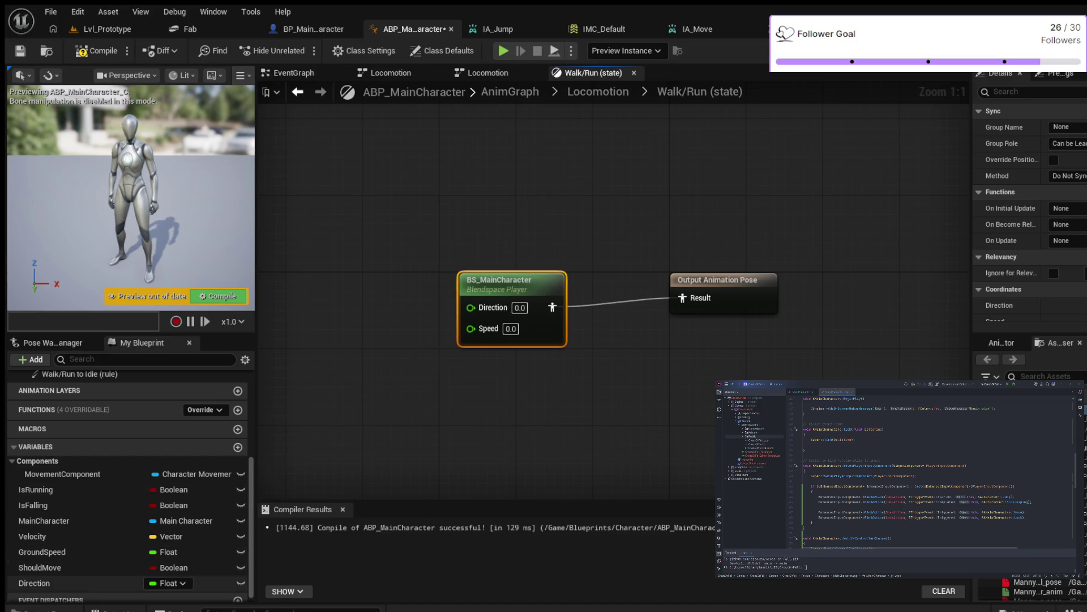
{"action": "left_click", "coordinate": [56, 583]}
- Feed the Direction and GroundSpeed variables into the blendspace's Direction and Speed pins
{"action": "mouse_move", "coordinate": [57, 582]}
{"action": "left_mouse_down"}
{"action": "mouse_move", "coordinate": [334, 369]}
{"action": "mouse_move", "coordinate": [470, 307]}
{"action": "left_mouse_up"}
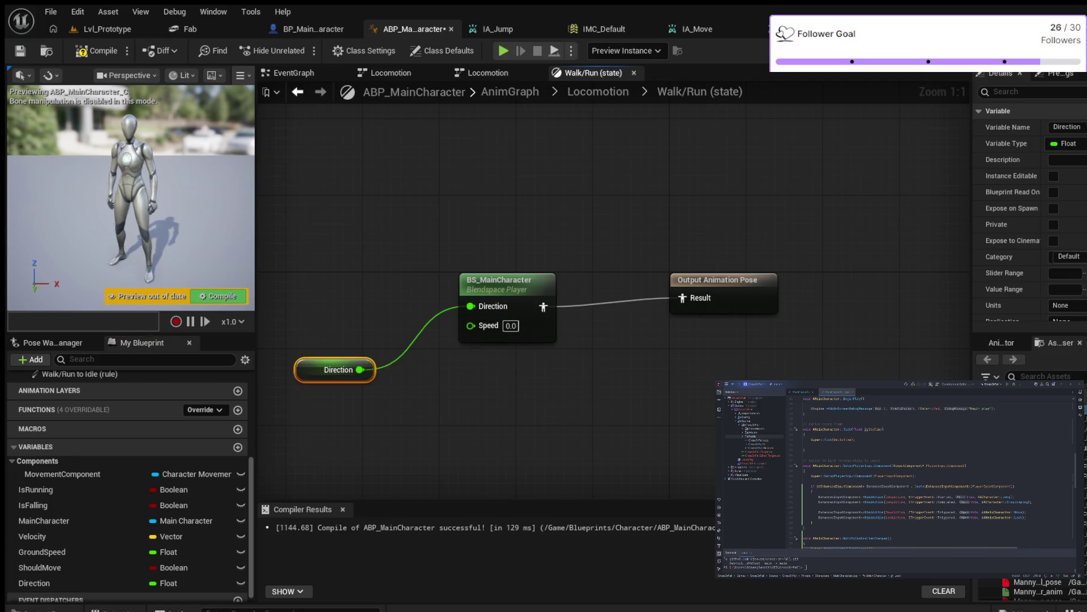
{"action": "left_click_drag", "start_coordinate": [338, 369], "coordinate": [367, 303]}
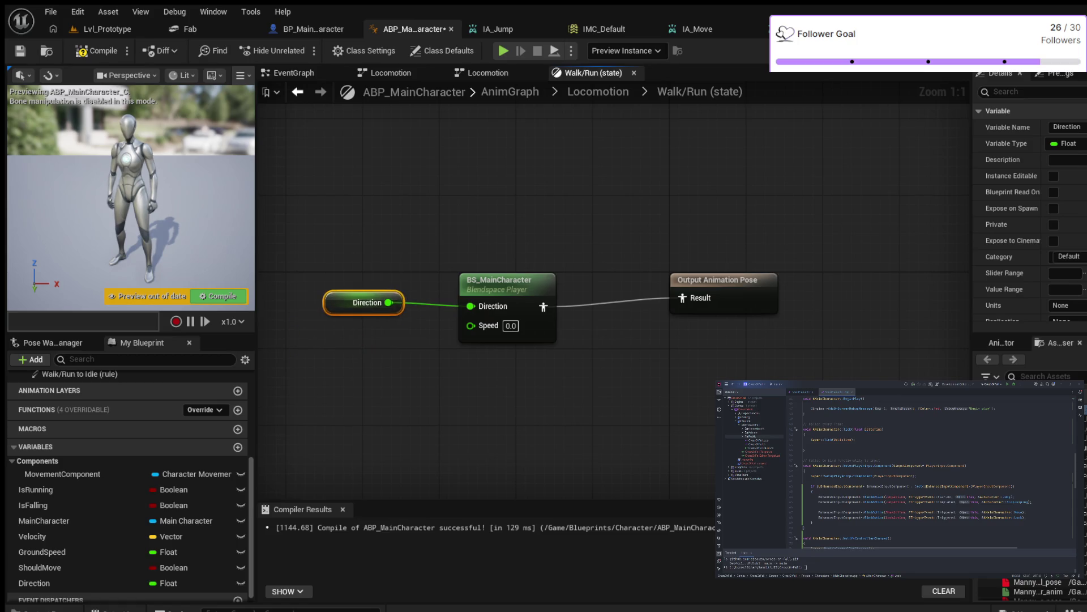
{"action": "scroll", "coordinate": [170, 572], "scroll_direction": "down", "scroll_amount": 1}
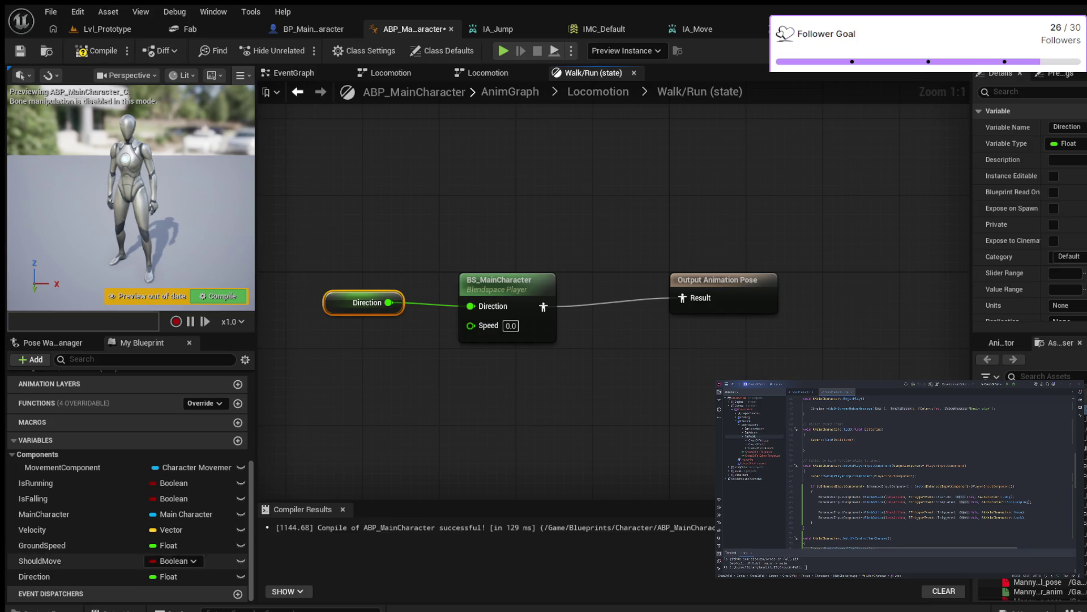
{"action": "scroll", "coordinate": [170, 562], "scroll_direction": "up", "scroll_amount": 1}
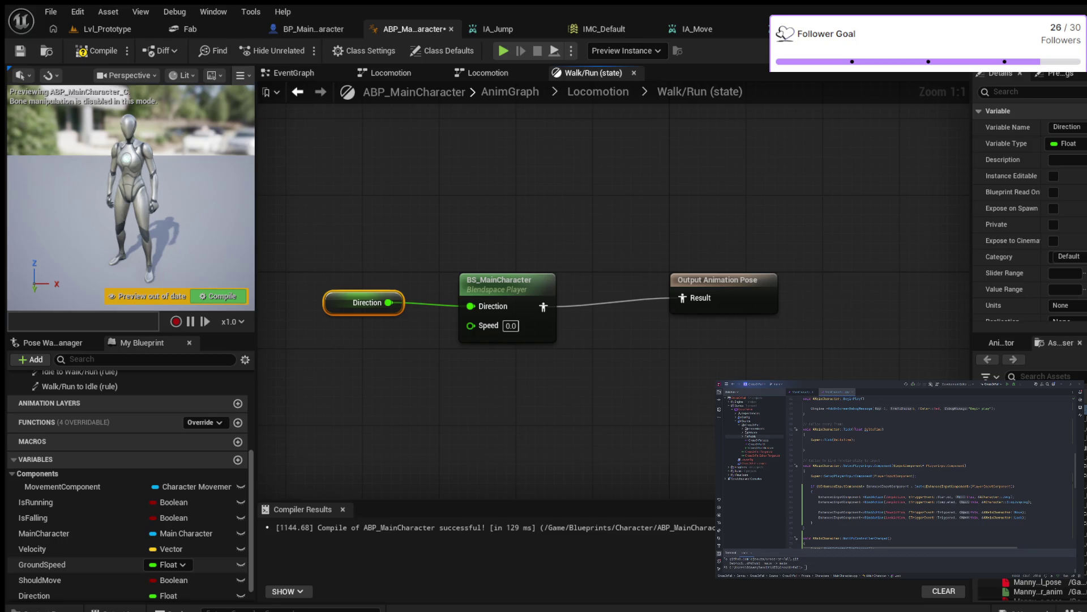
{"action": "left_click", "coordinate": [85, 564]}
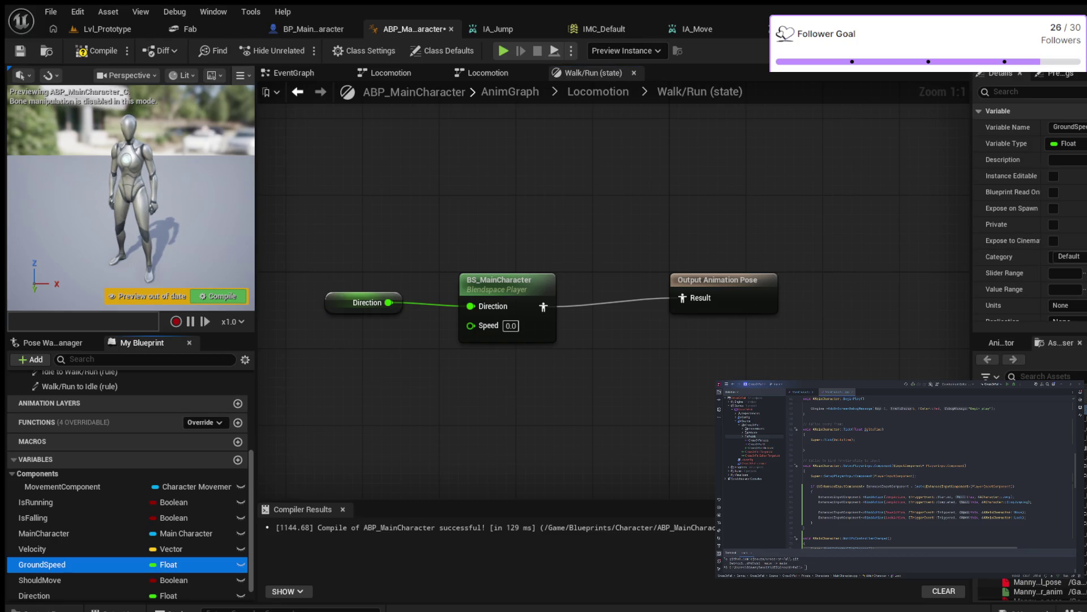
{"action": "mouse_move", "coordinate": [85, 564]}
{"action": "left_mouse_down"}
{"action": "mouse_move", "coordinate": [339, 360]}
{"action": "mouse_move", "coordinate": [470, 326]}
{"action": "left_mouse_up"}
{"action": "mouse_move", "coordinate": [340, 360]}
{"action": "left_mouse_down"}
{"action": "mouse_move", "coordinate": [357, 359]}
{"action": "mouse_move", "coordinate": [359, 331]}
{"action": "left_mouse_up"}
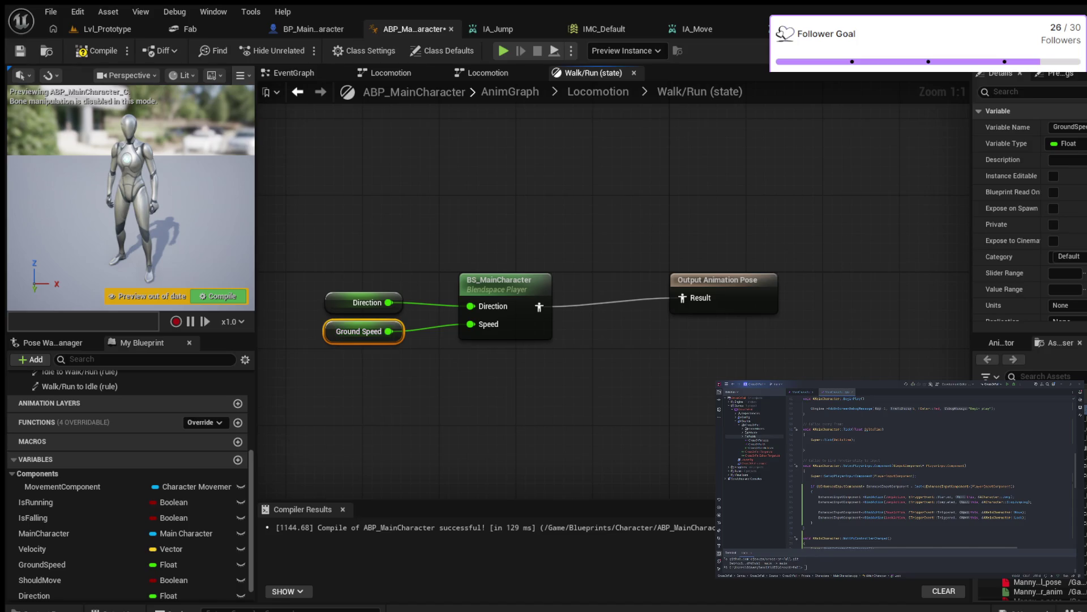
- Move the output pose node nearer the blendspace and compile ABP_MainCharacter
{"action": "left_click_drag", "start_coordinate": [717, 280], "coordinate": [637, 288]}
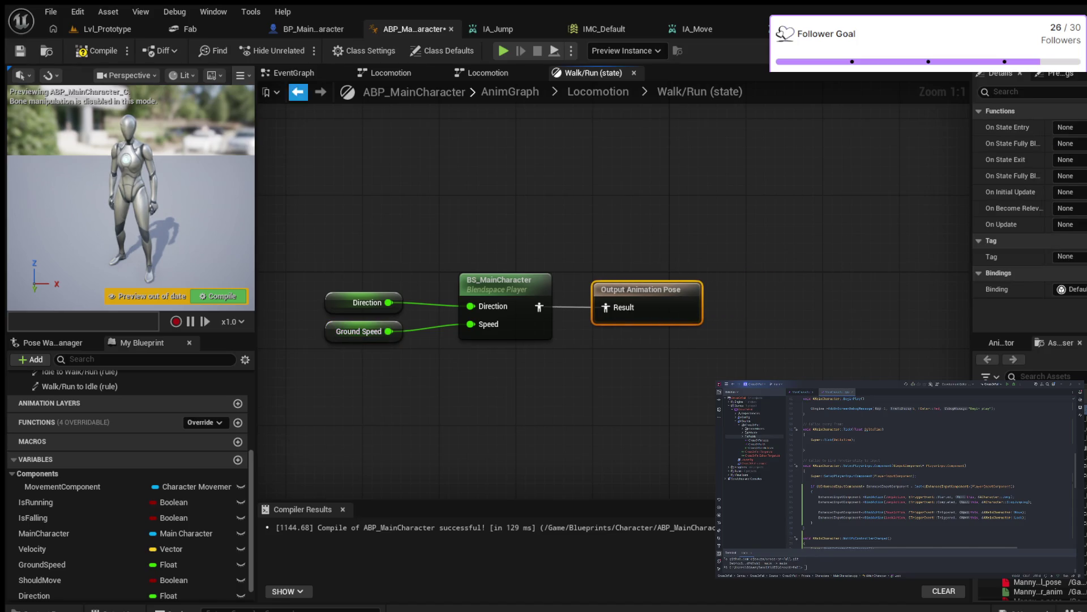
{"action": "key", "text": "F7"}
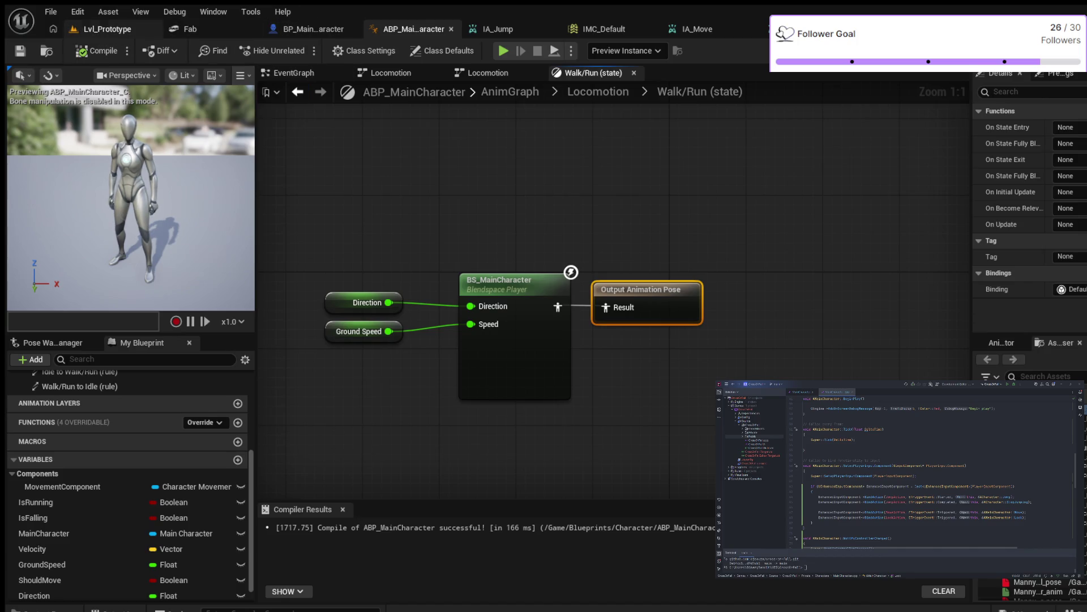
{"action": "left_click", "coordinate": [108, 29]}
- Play Lvl_Prototype, walk and run the character in several directions, then stop the session
{"action": "key", "text": "alt+p"}
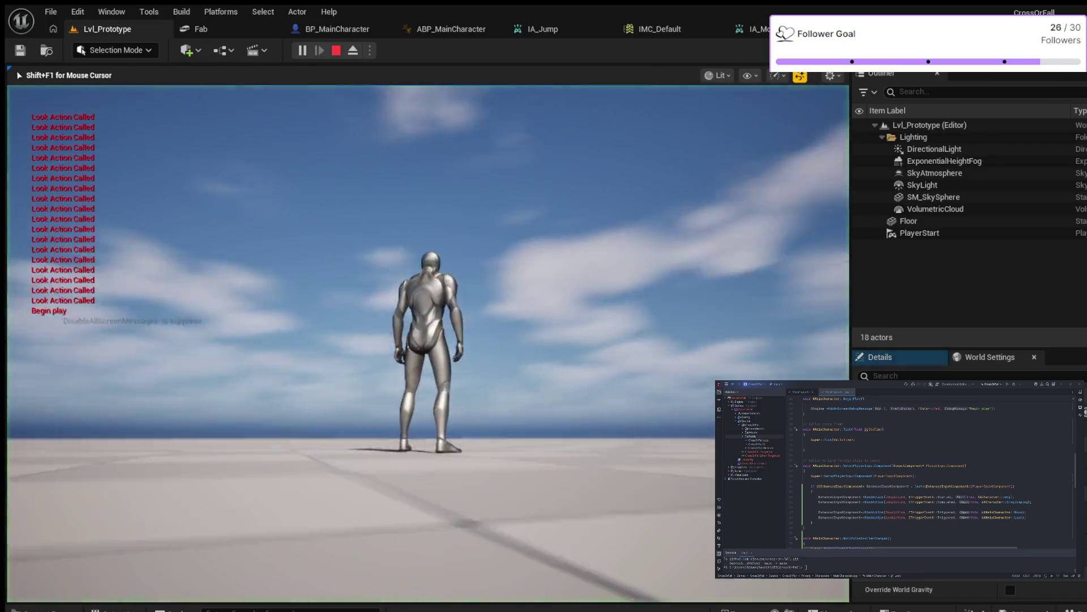
{"action": "key", "text": "w"}
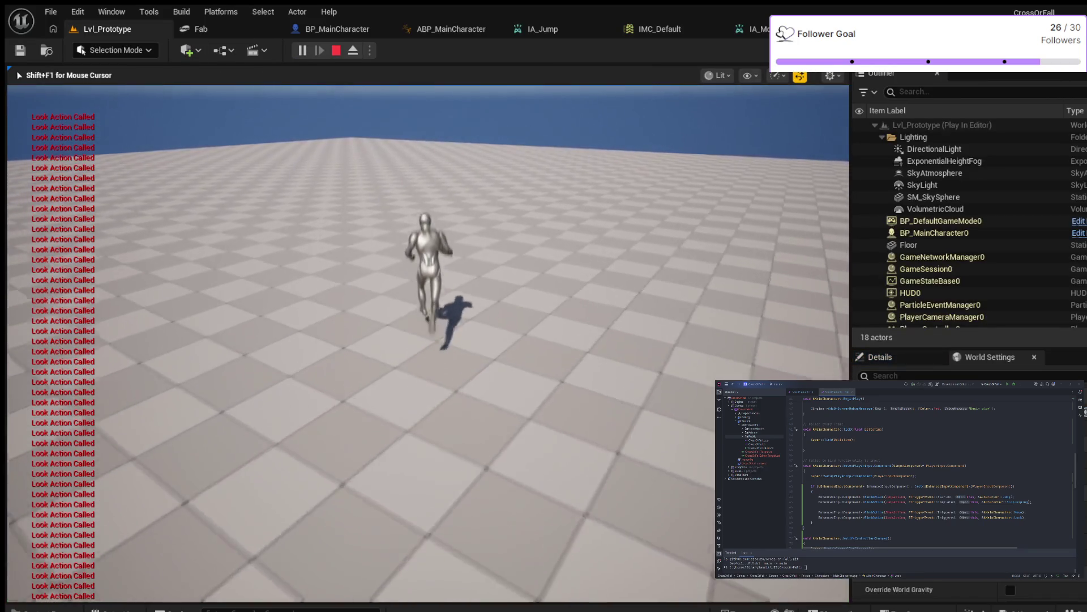
{"action": "key", "text": "w"}
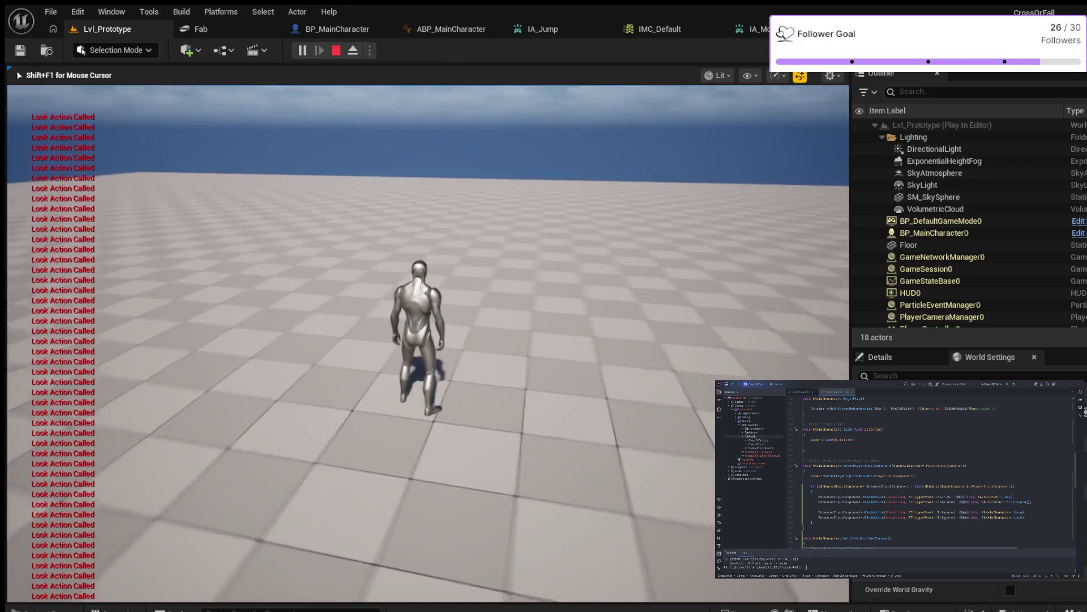
{"action": "key", "text": "w"}
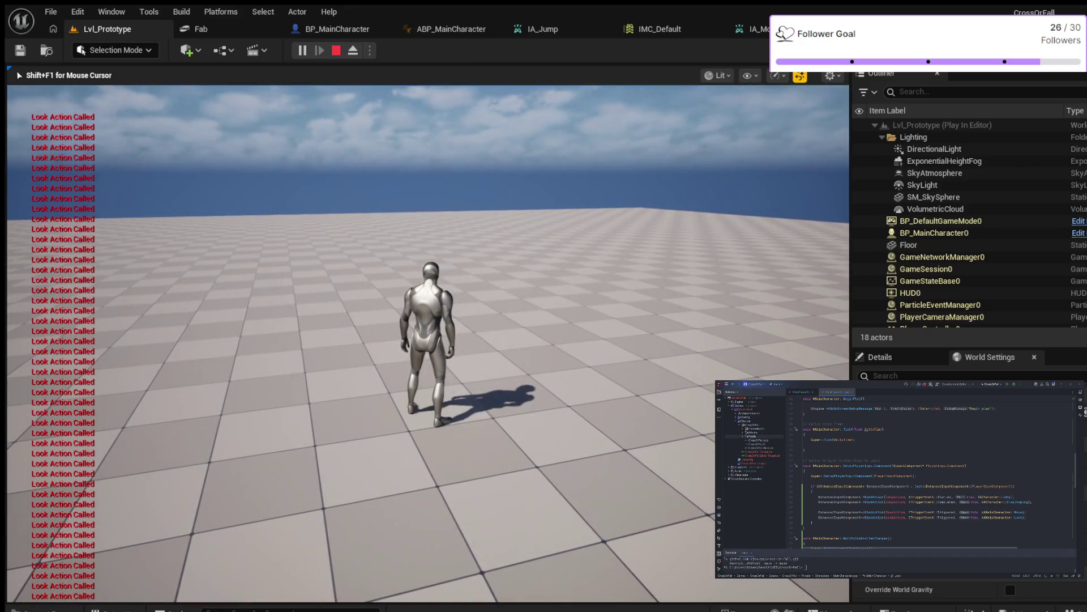
{"action": "key", "text": "a"}
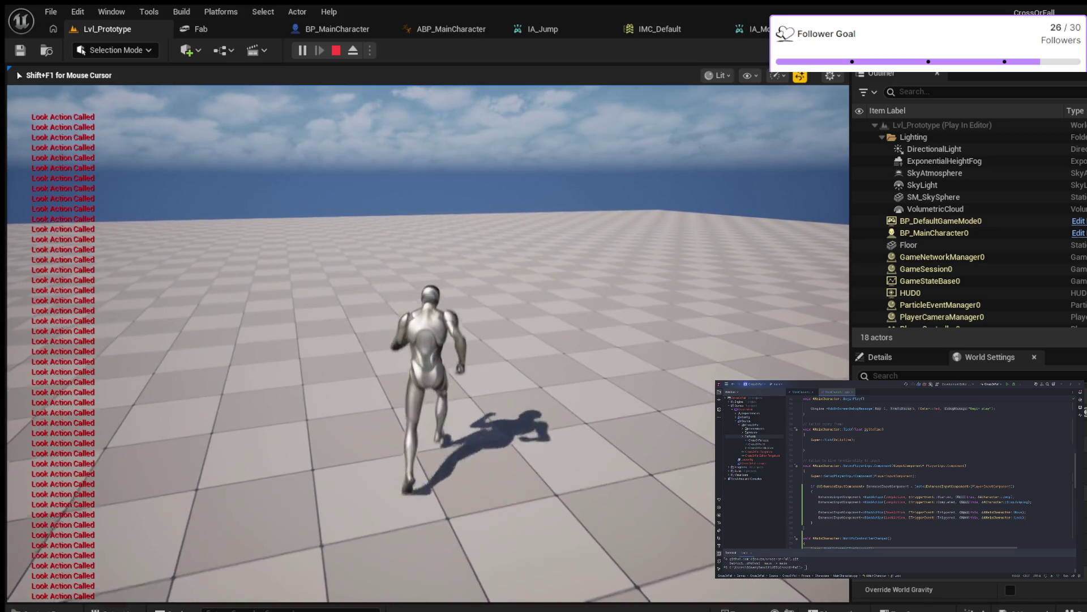
{"action": "key", "text": "w"}
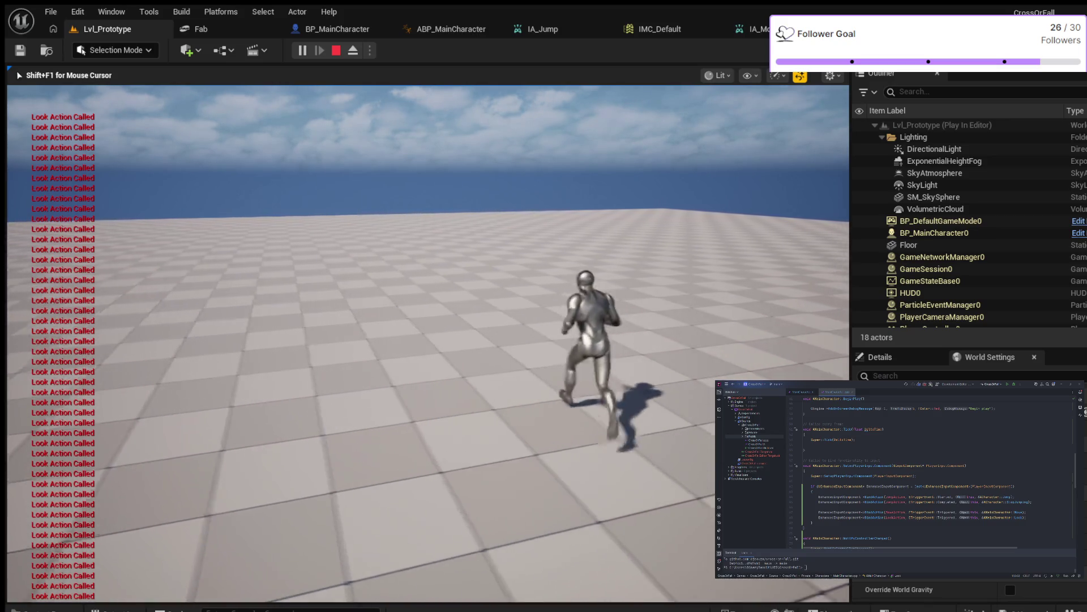
{"action": "key", "text": "a"}
{"action": "key", "text": "w"}
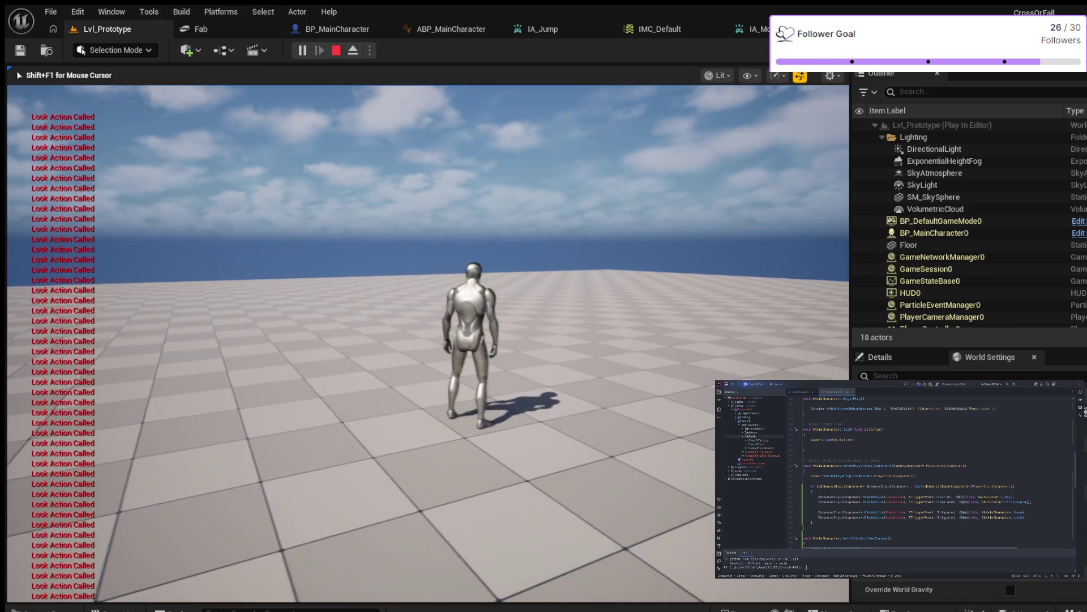
{"action": "key", "text": "Escape"}
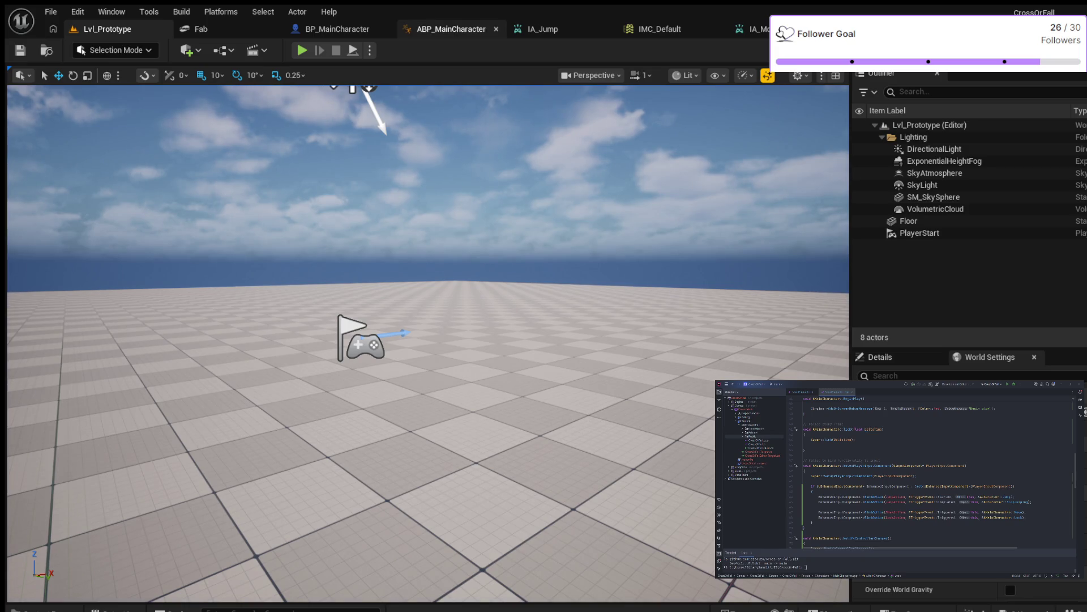
{"action": "left_click", "coordinate": [452, 28]}
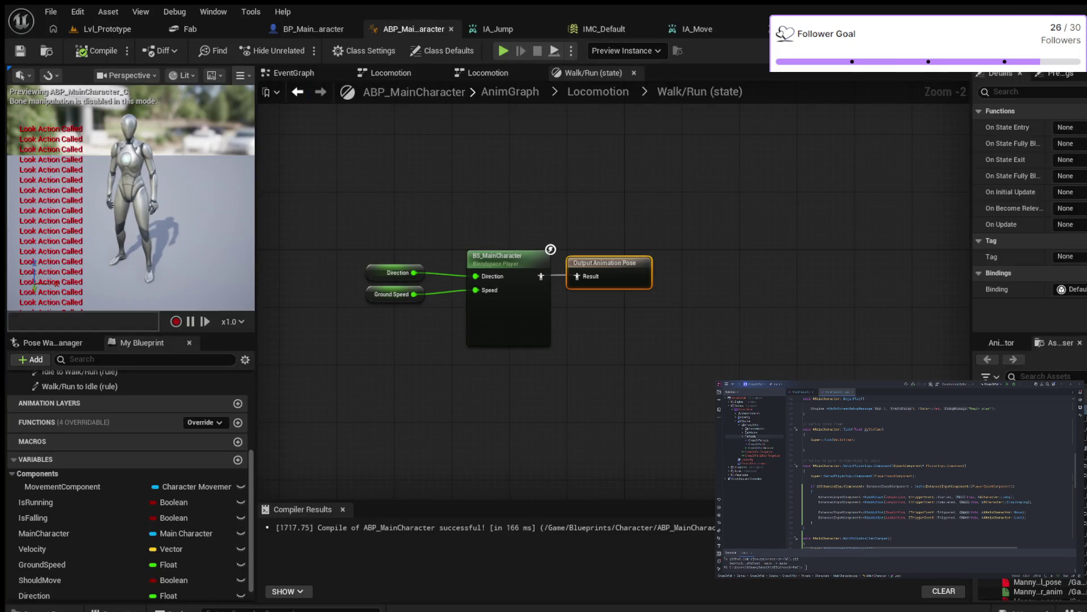
- Inspect the update logic in the ABP_MainCharacter EventGraph
{"action": "left_click", "coordinate": [293, 72]}
{"action": "scroll", "coordinate": [524, 151], "scroll_direction": "down", "scroll_amount": 4}
{"action": "scroll", "coordinate": [523, 151], "scroll_direction": "up", "scroll_amount": 6}
{"action": "scroll", "coordinate": [631, 250], "scroll_direction": "up", "scroll_amount": 2}
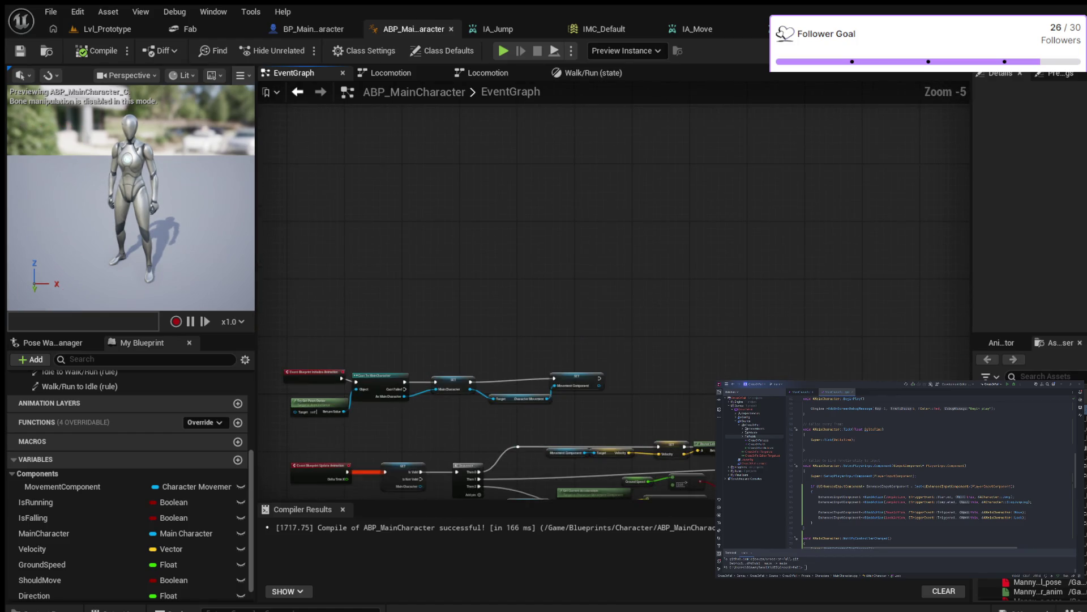
{"action": "scroll", "coordinate": [527, 267], "scroll_direction": "down", "scroll_amount": 2}
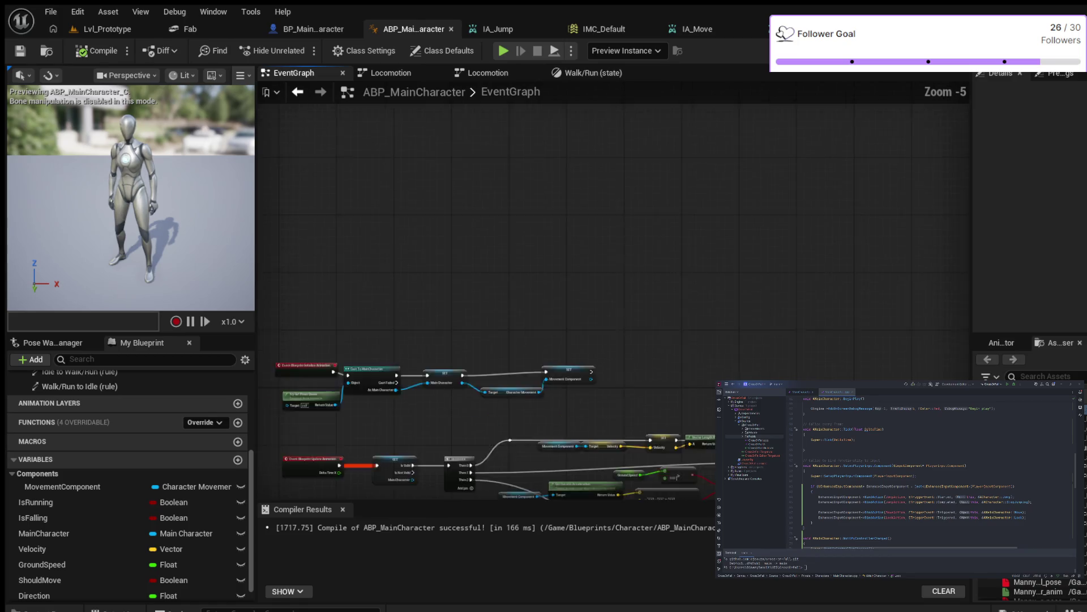
{"action": "scroll", "coordinate": [528, 208], "scroll_direction": "down", "scroll_amount": 1}
{"action": "mouse_move", "coordinate": [527, 209]}
{"action": "left_mouse_down"}
{"action": "mouse_move", "coordinate": [625, 162]}
{"action": "mouse_move", "coordinate": [680, 182]}
{"action": "left_mouse_up"}
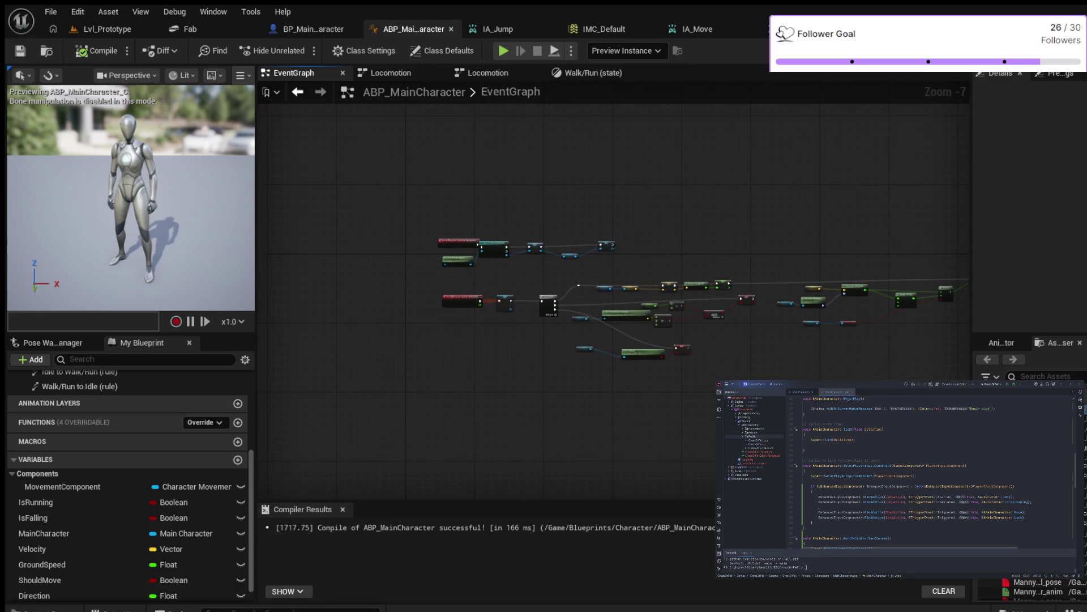
- Recompile the animation blueprint from the Locomotion state machine and return to the AnimGraph
{"action": "left_click", "coordinate": [391, 72]}
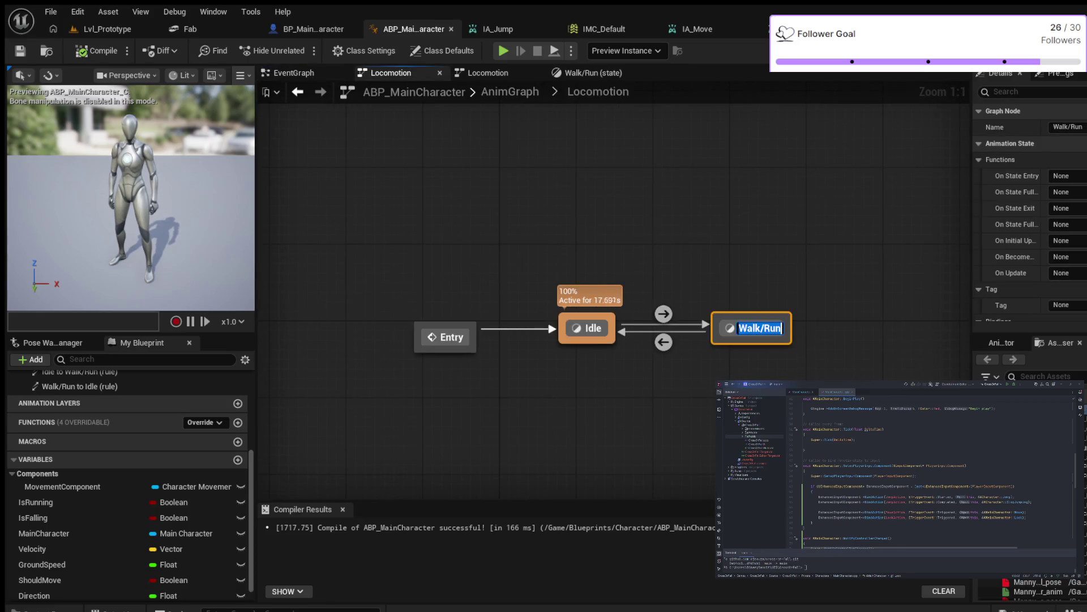
{"action": "left_click", "coordinate": [97, 51]}
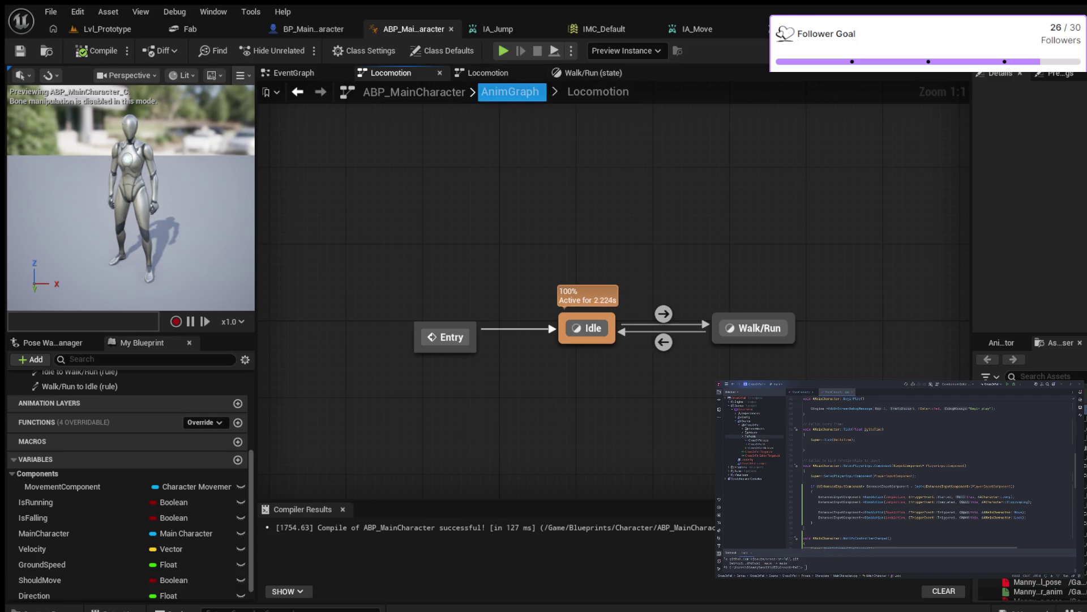
{"action": "left_click", "coordinate": [510, 91]}
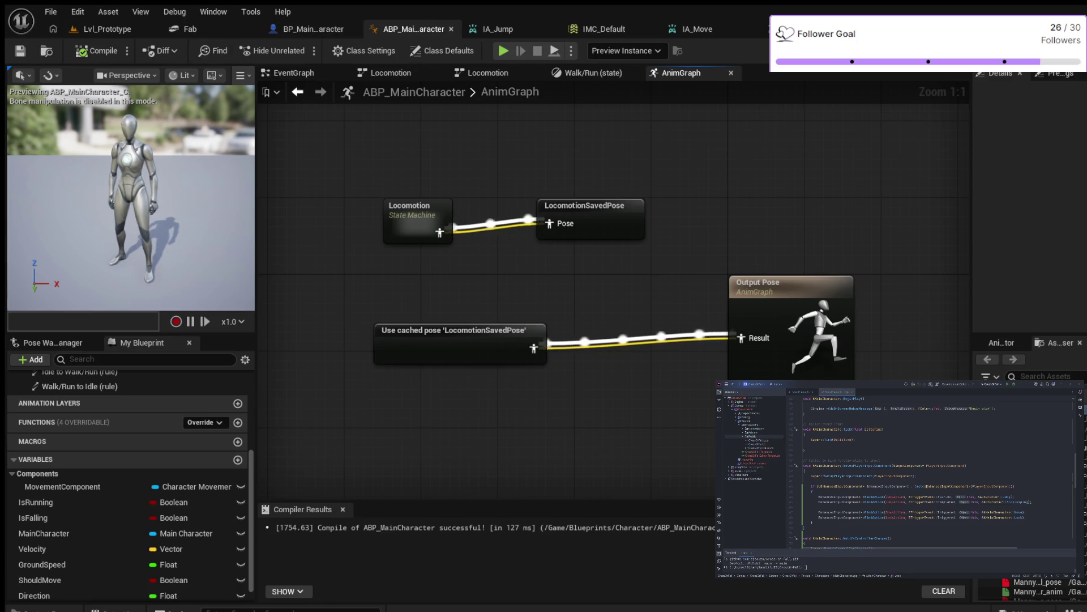
- Start a Simulate preview session from the EventGraph
{"action": "left_click", "coordinate": [293, 72]}
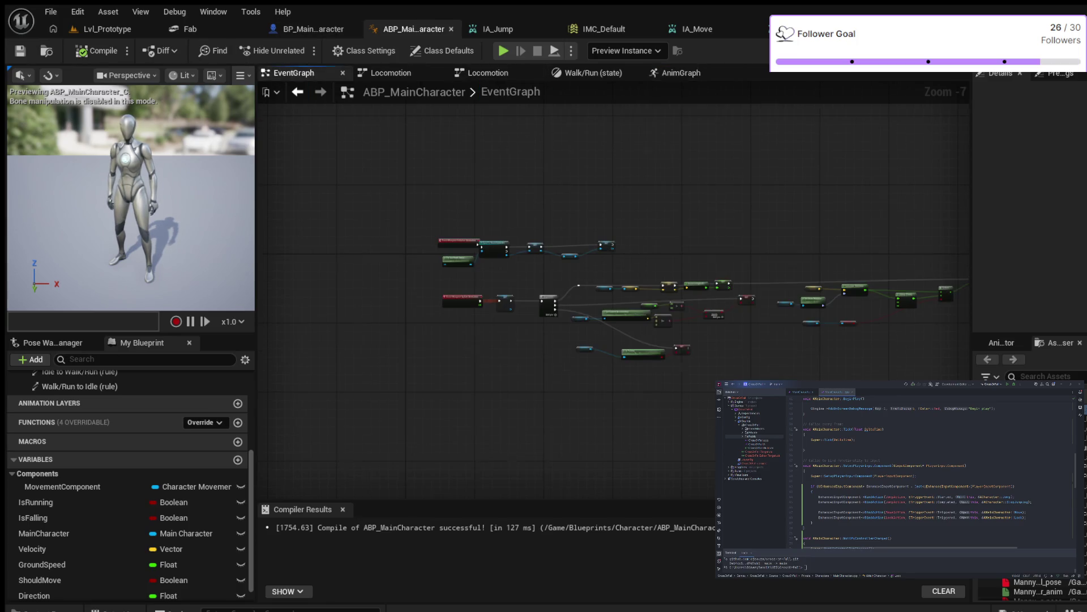
{"action": "scroll", "coordinate": [519, 176], "scroll_direction": "up", "scroll_amount": 2}
{"action": "left_click_drag", "start_coordinate": [603, 221], "coordinate": [549, 154]}
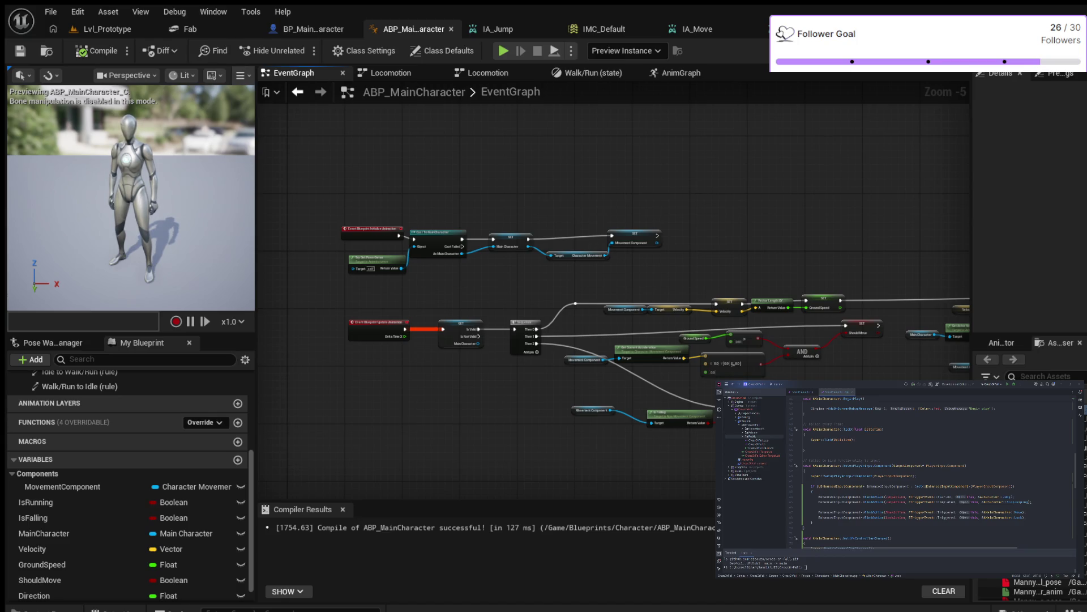
{"action": "left_click", "coordinate": [503, 50]}
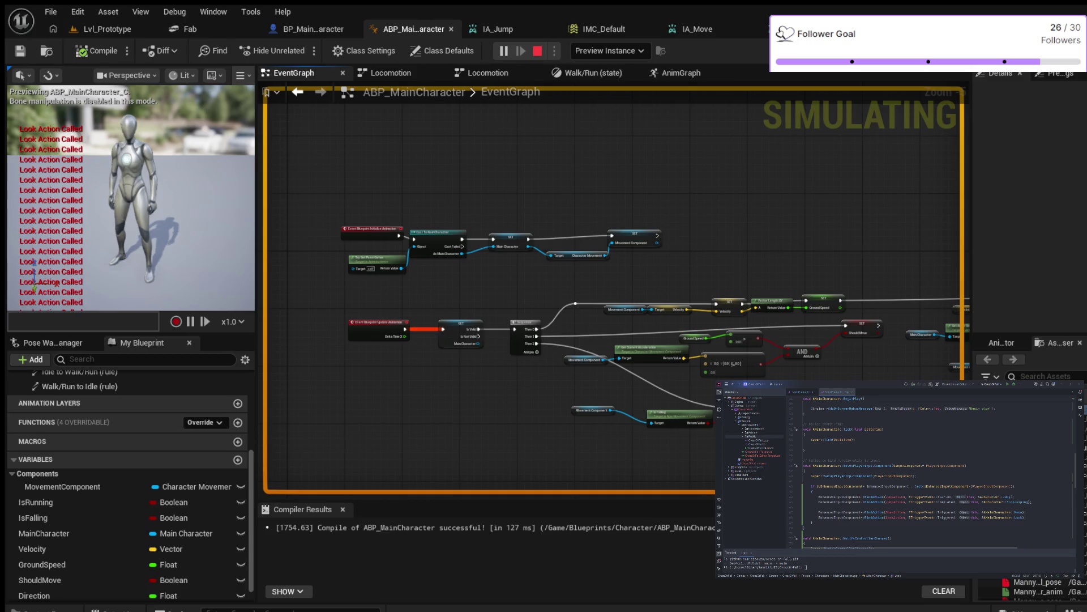
- Stop the simulation, review the Move and Look C++ functions, and return to Lvl_Prototype
{"action": "key", "text": "Escape"}
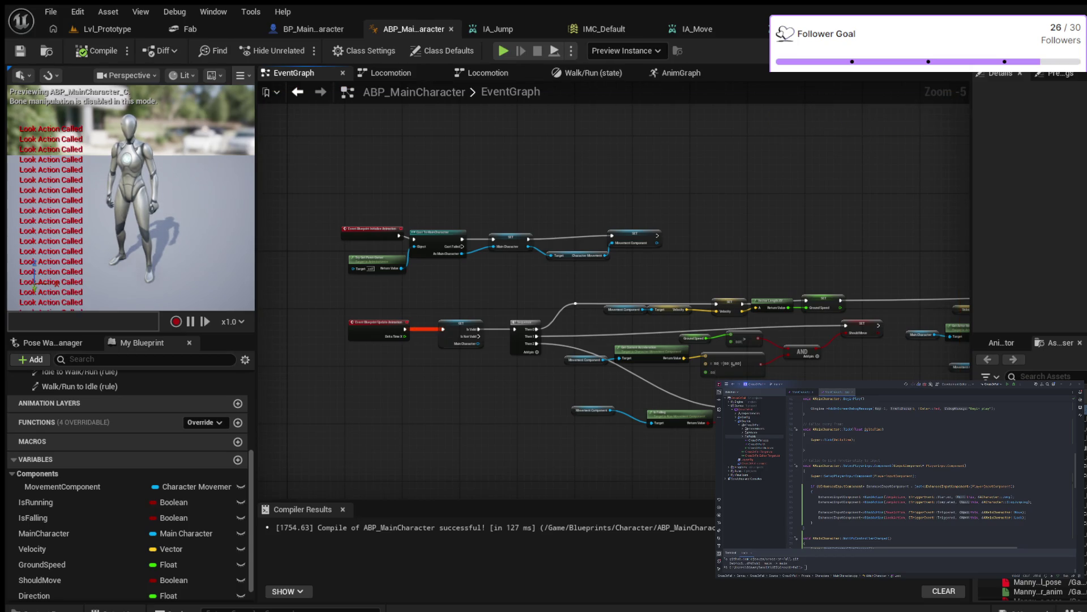
{"action": "scroll", "coordinate": [940, 456], "scroll_direction": "up", "scroll_amount": 7}
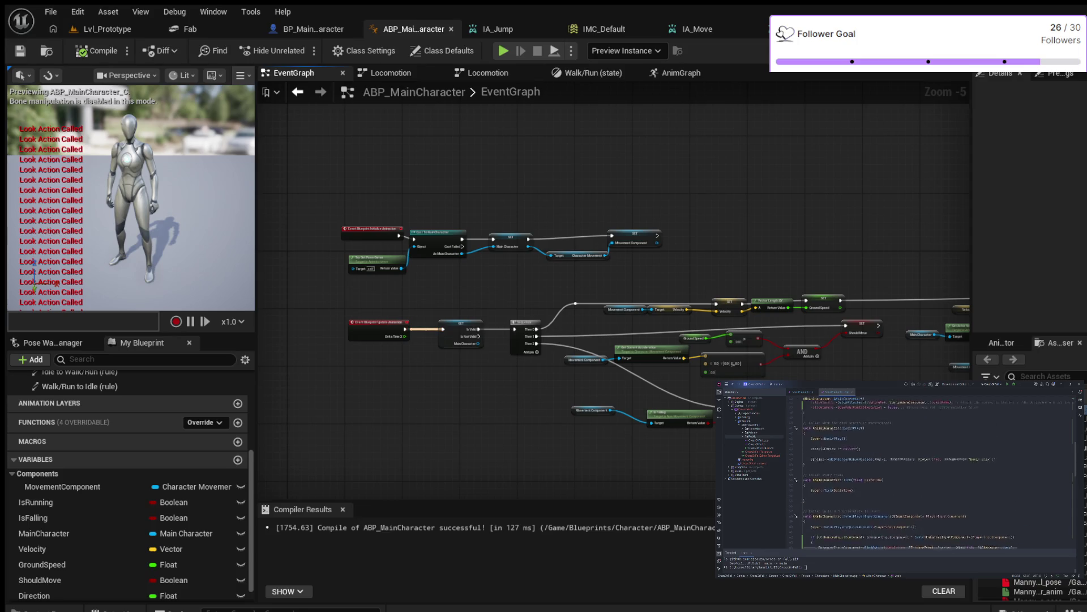
{"action": "scroll", "coordinate": [920, 460], "scroll_direction": "up", "scroll_amount": 8}
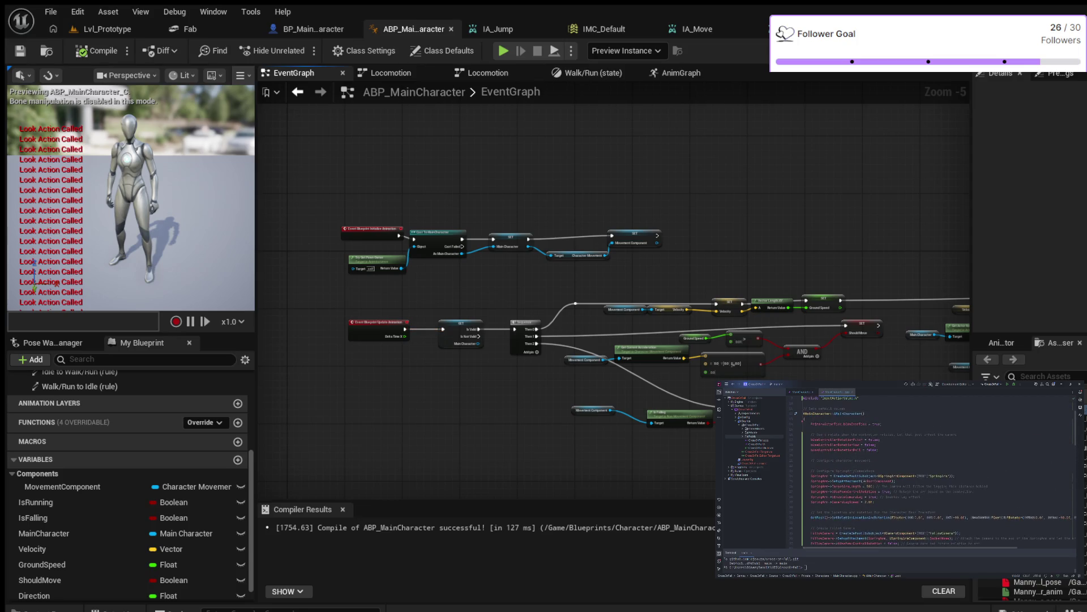
{"action": "scroll", "coordinate": [920, 460], "scroll_direction": "down", "scroll_amount": 12}
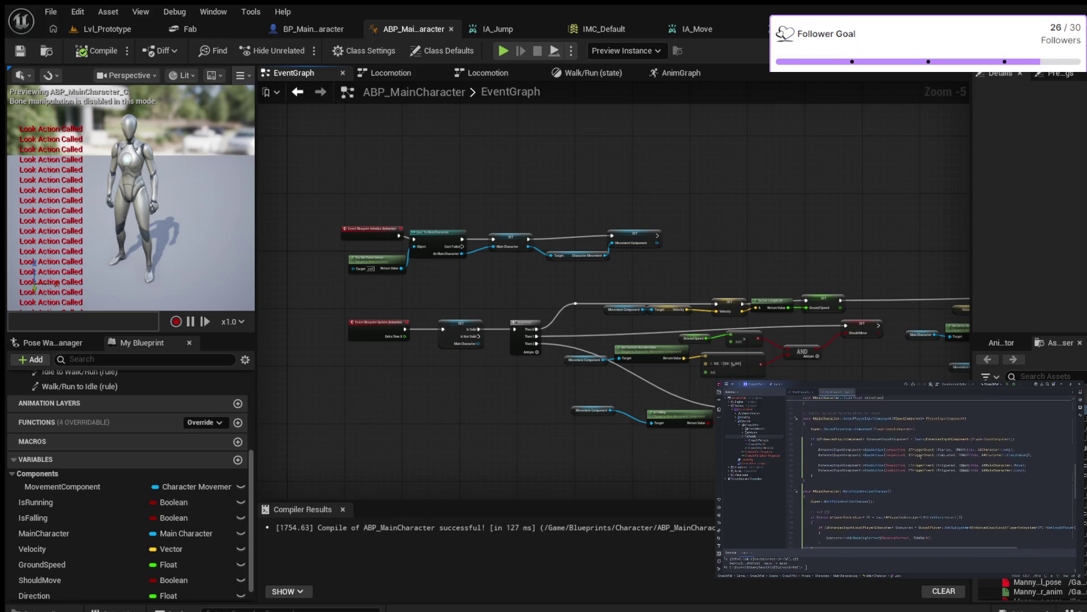
{"action": "scroll", "coordinate": [920, 456], "scroll_direction": "down", "scroll_amount": 5}
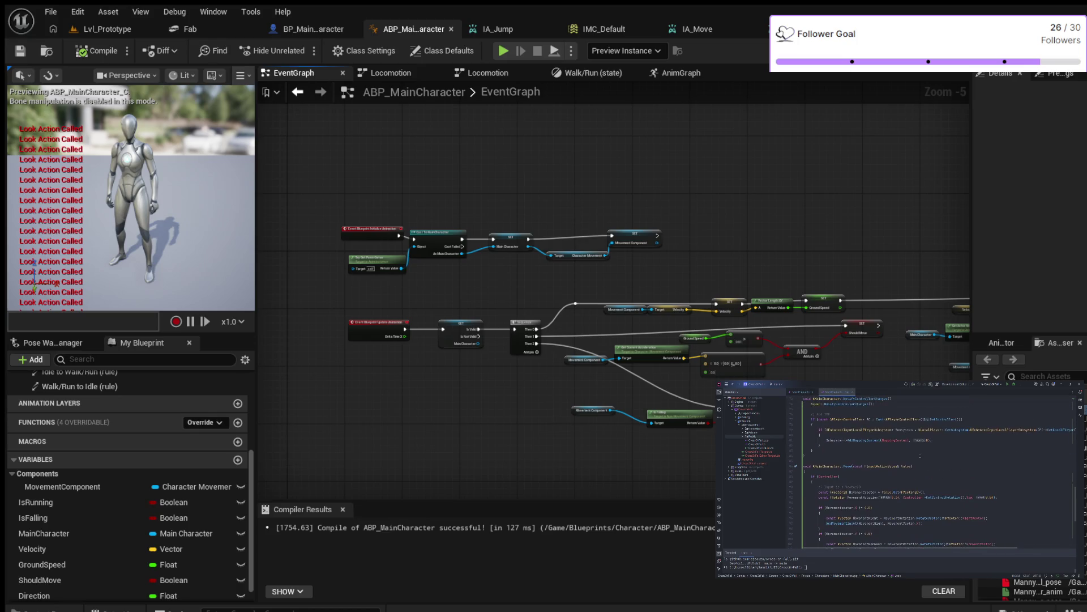
{"action": "scroll", "coordinate": [920, 455], "scroll_direction": "down", "scroll_amount": 4}
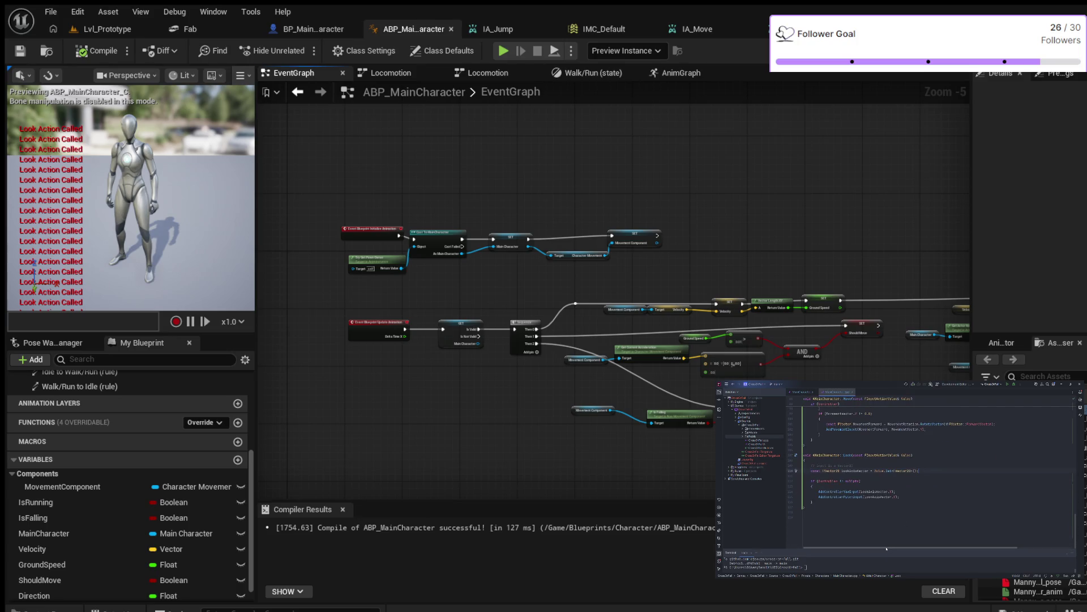
{"action": "left_click", "coordinate": [916, 505]}
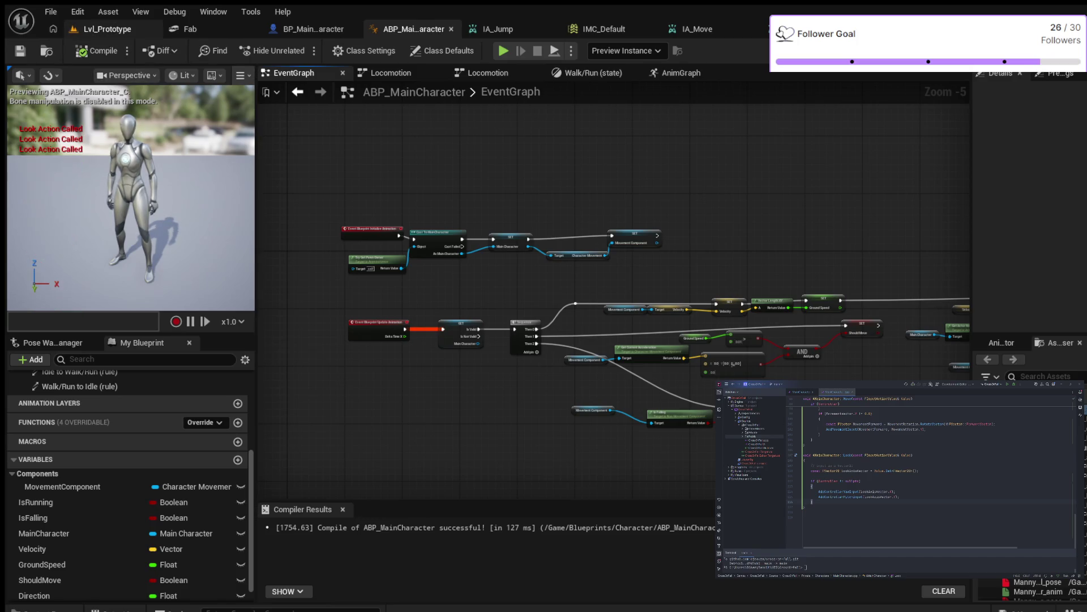
{"action": "left_click", "coordinate": [107, 29]}
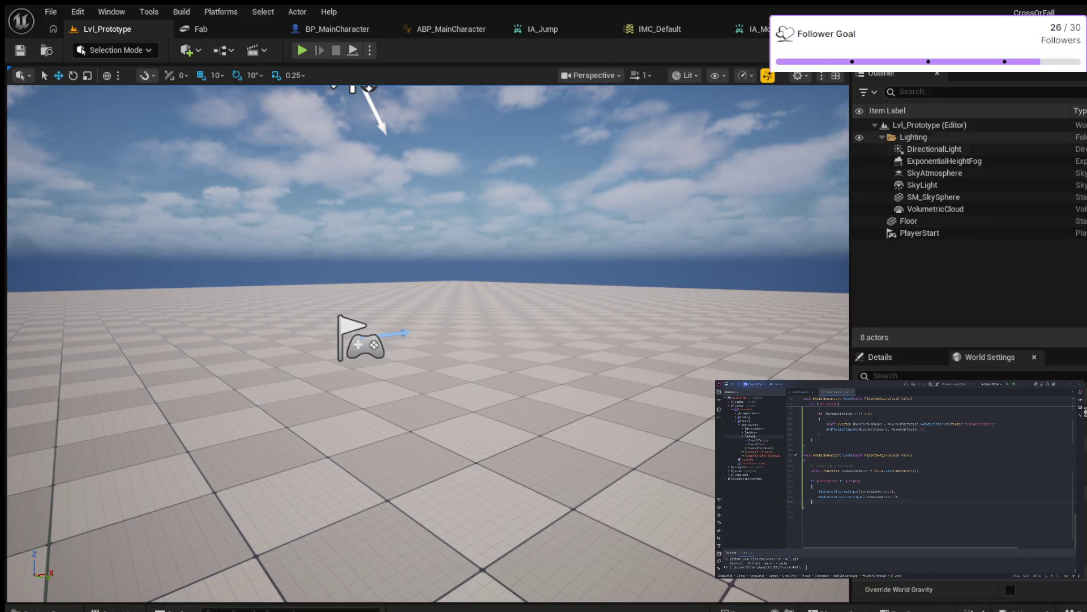
{"action": "key", "text": "alt+p"}
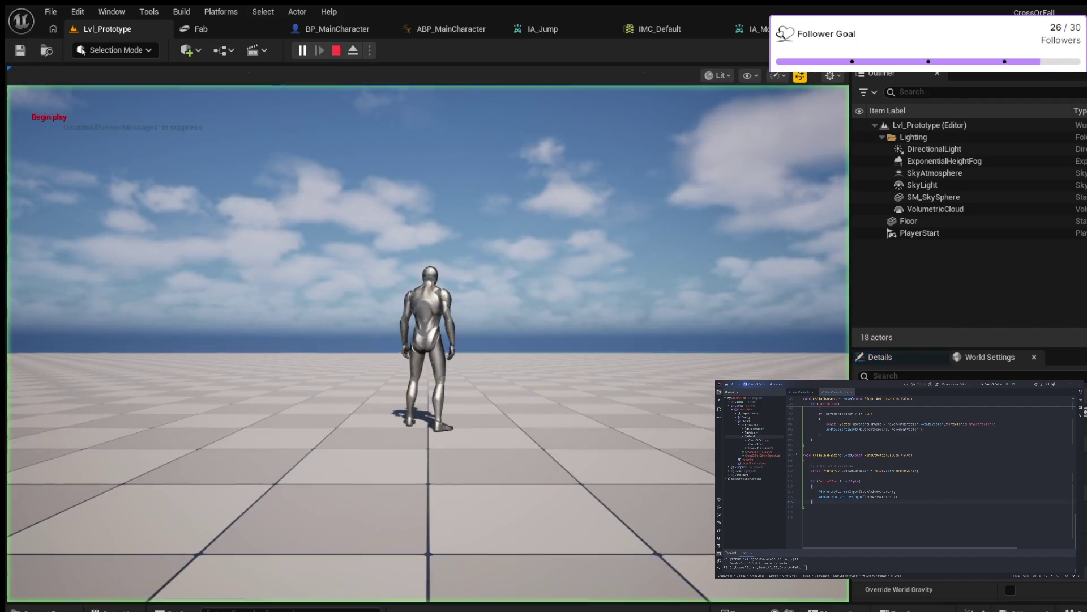
{"action": "key", "text": "w"}
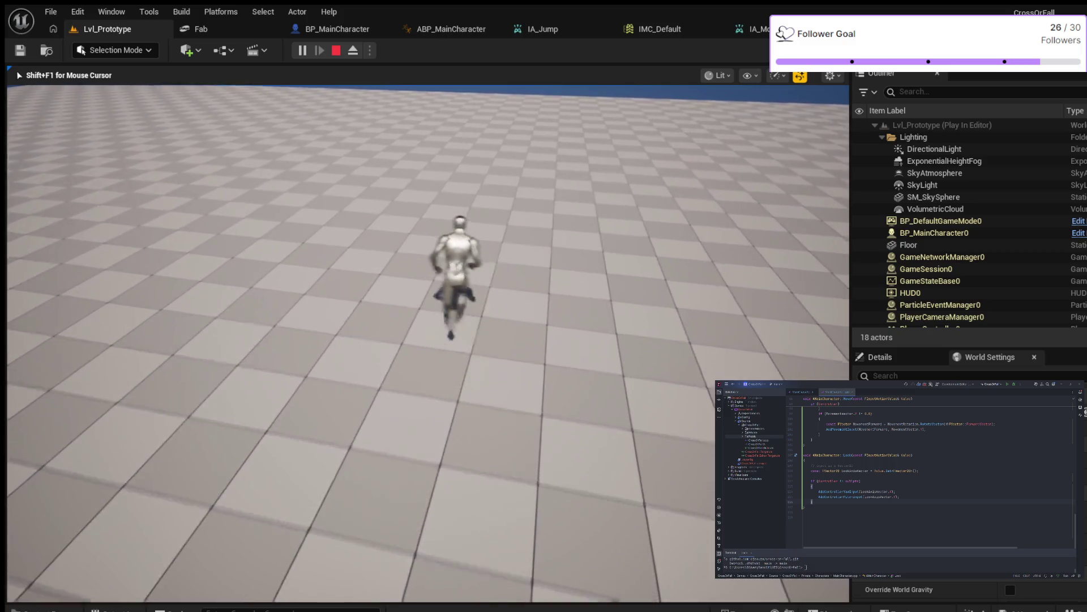
{"action": "key", "text": "d"}
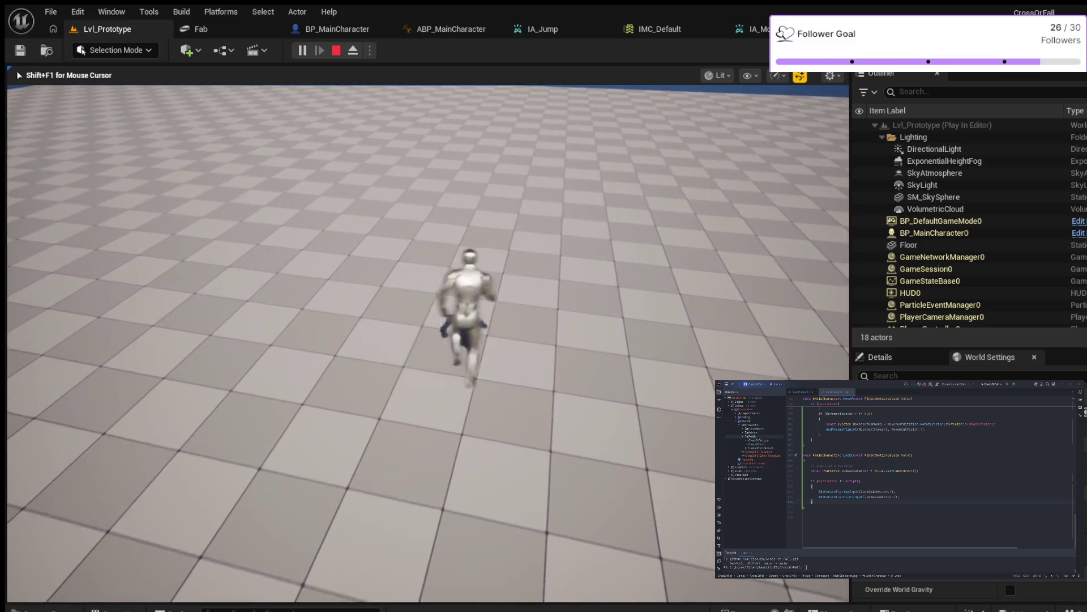
{"action": "key", "text": "w"}
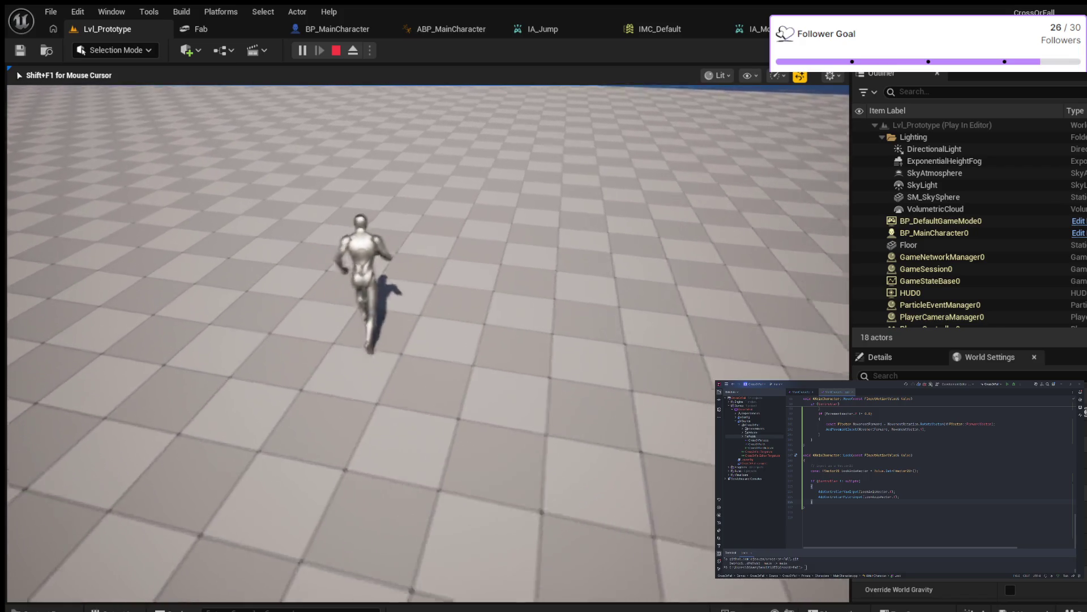
{"action": "key", "text": "a"}
{"action": "key", "text": "d"}
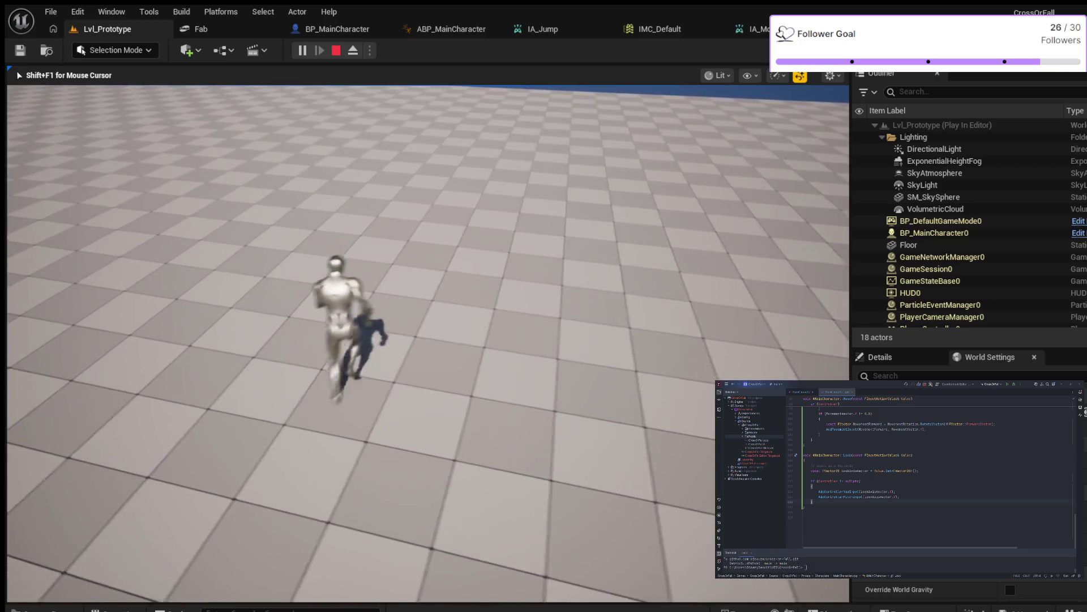
{"action": "key", "text": "s"}
{"action": "key", "text": "Escape"}
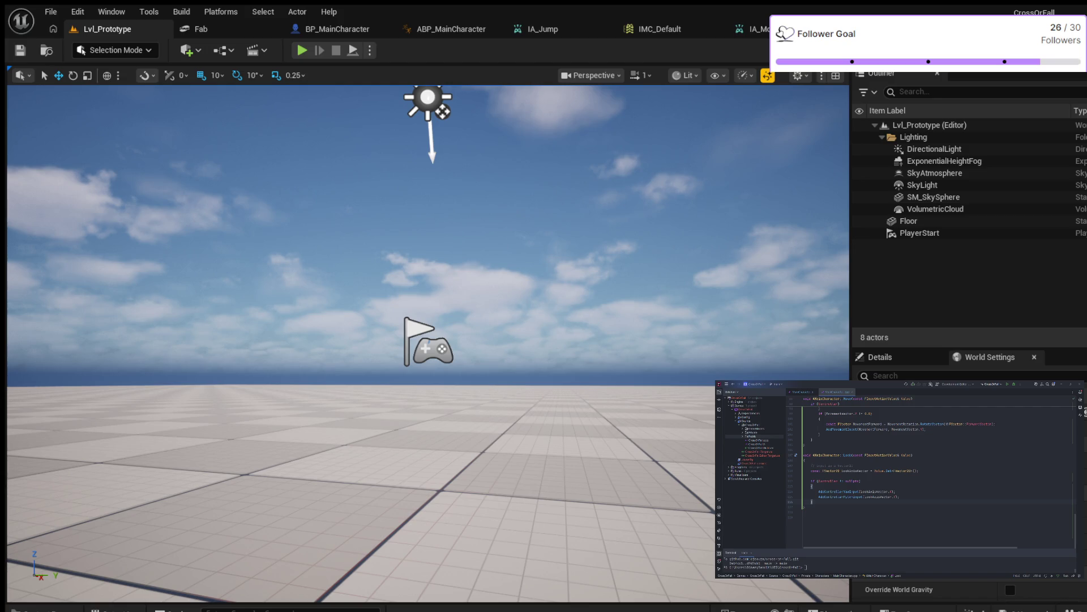
- Frame SM_SkySphere in view, then close the IMC_Default input mapping context tab
{"action": "double_click", "coordinate": [933, 197]}
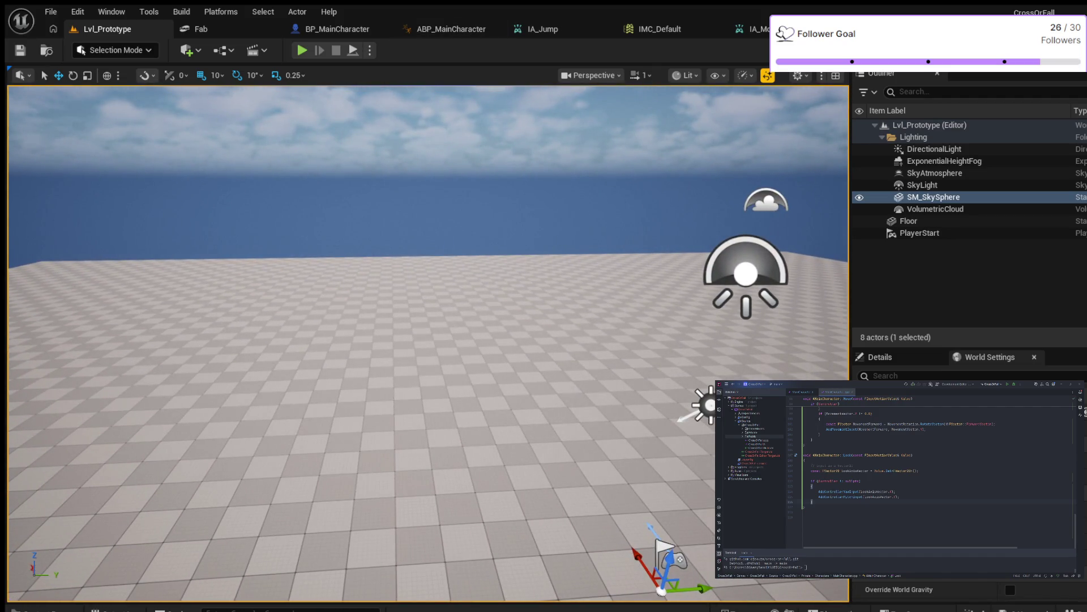
{"action": "left_click", "coordinate": [657, 28]}
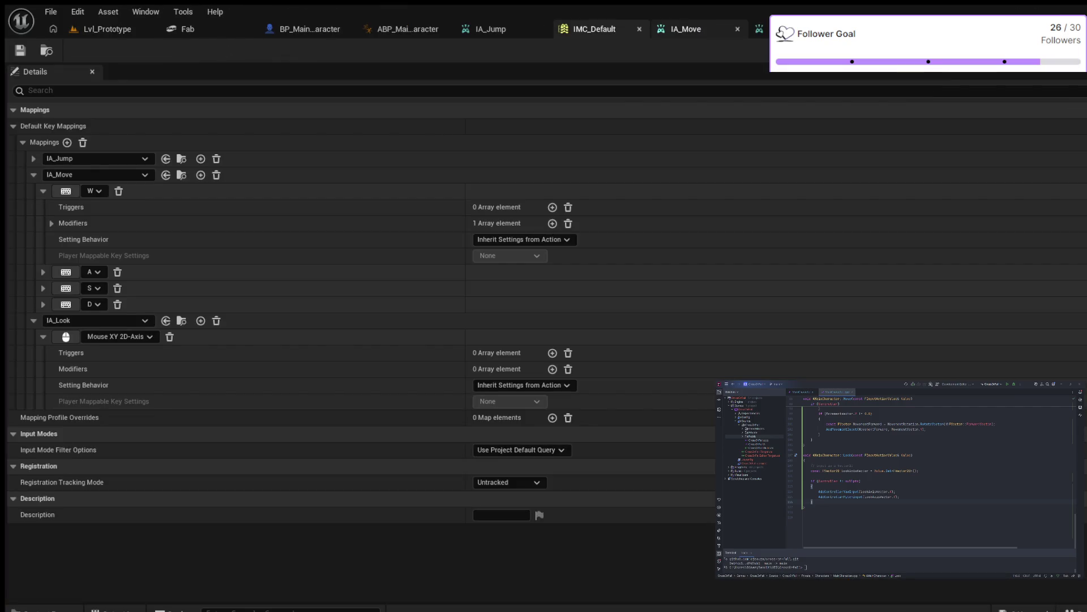
{"action": "left_click", "coordinate": [639, 29]}
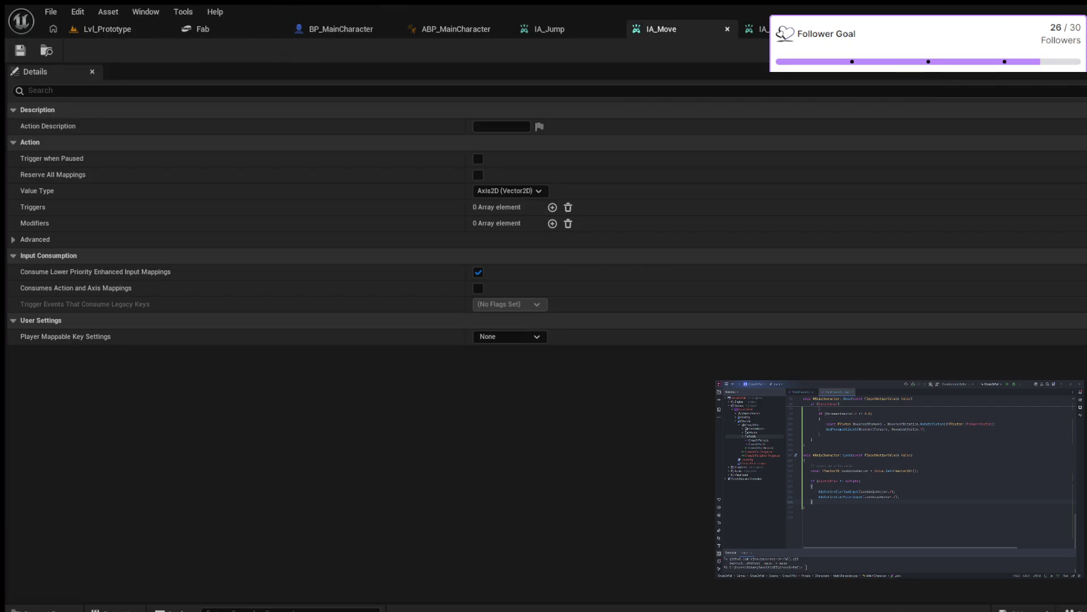
- Close the IA_Move, IA_Look and IA_Jump tabs and return to ABP_MainCharacter
{"action": "left_click", "coordinate": [727, 29]}
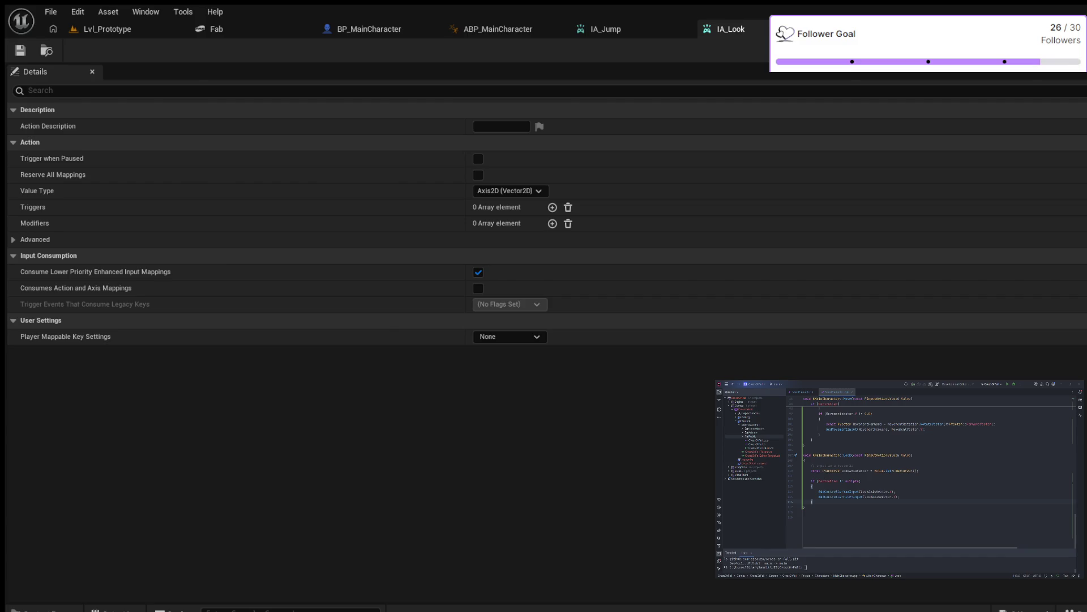
{"action": "left_click", "coordinate": [757, 29]}
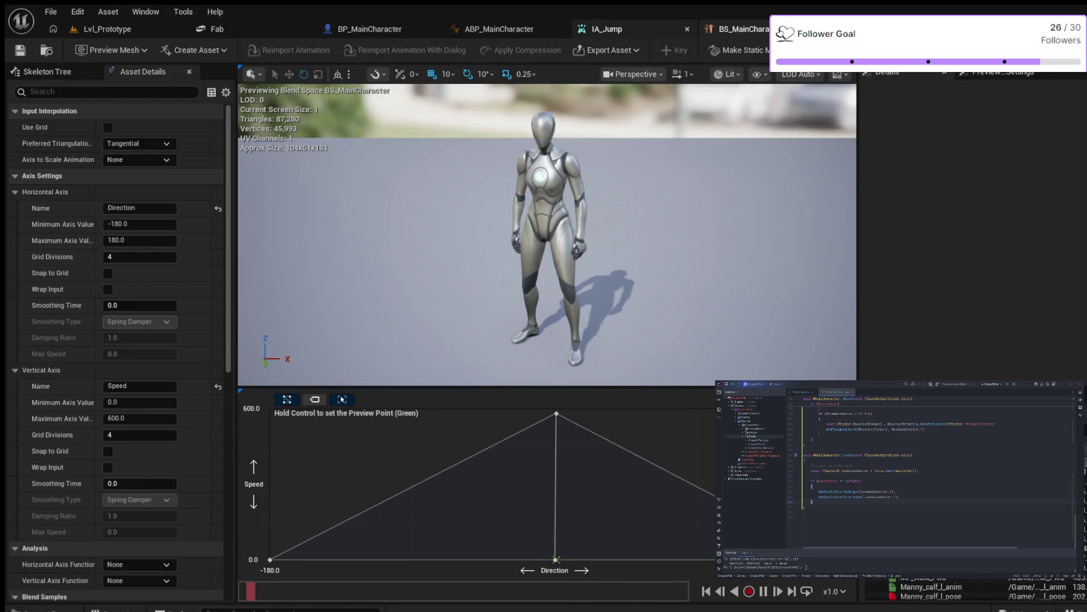
{"action": "left_click", "coordinate": [605, 28]}
{"action": "left_click", "coordinate": [687, 29]}
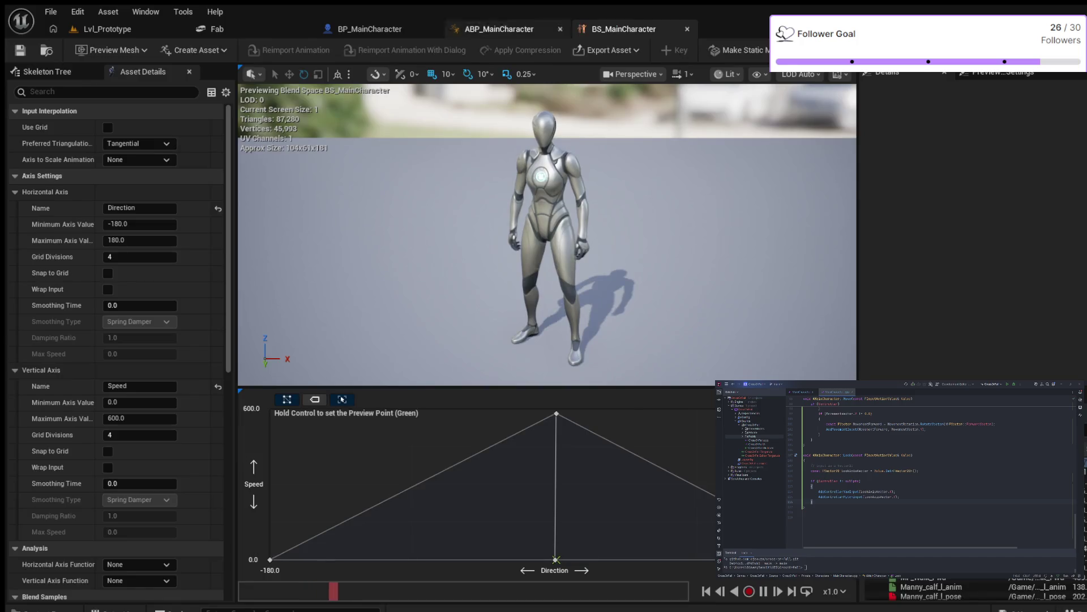
{"action": "left_click", "coordinate": [499, 29]}
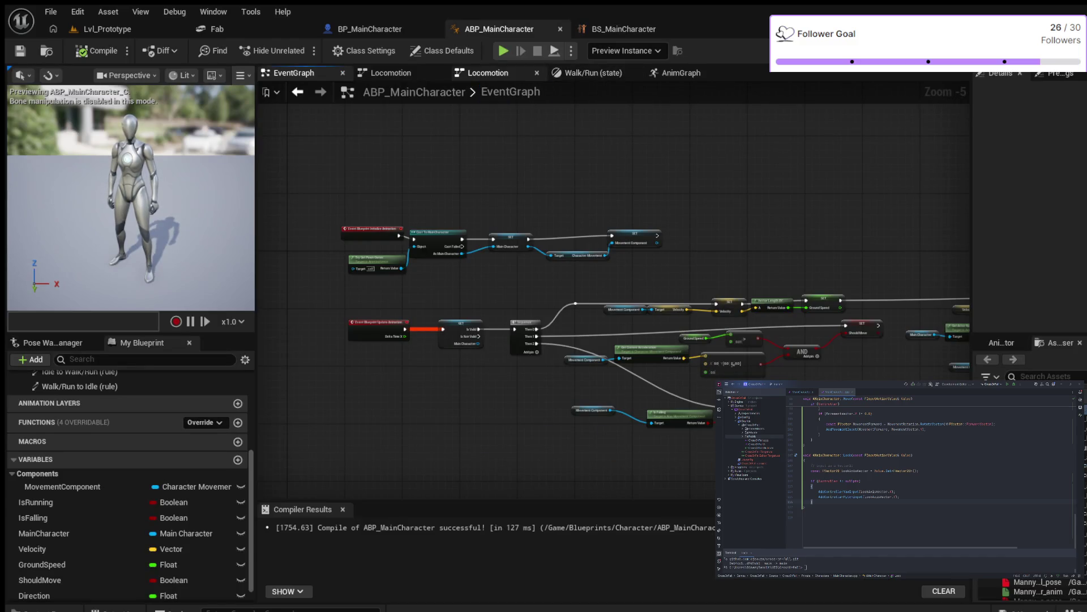
- Centre the Idle and Walk/Run states in the Locomotion graph and compile with F7
{"action": "left_click", "coordinate": [488, 73]}
{"action": "left_click", "coordinate": [607, 168]}
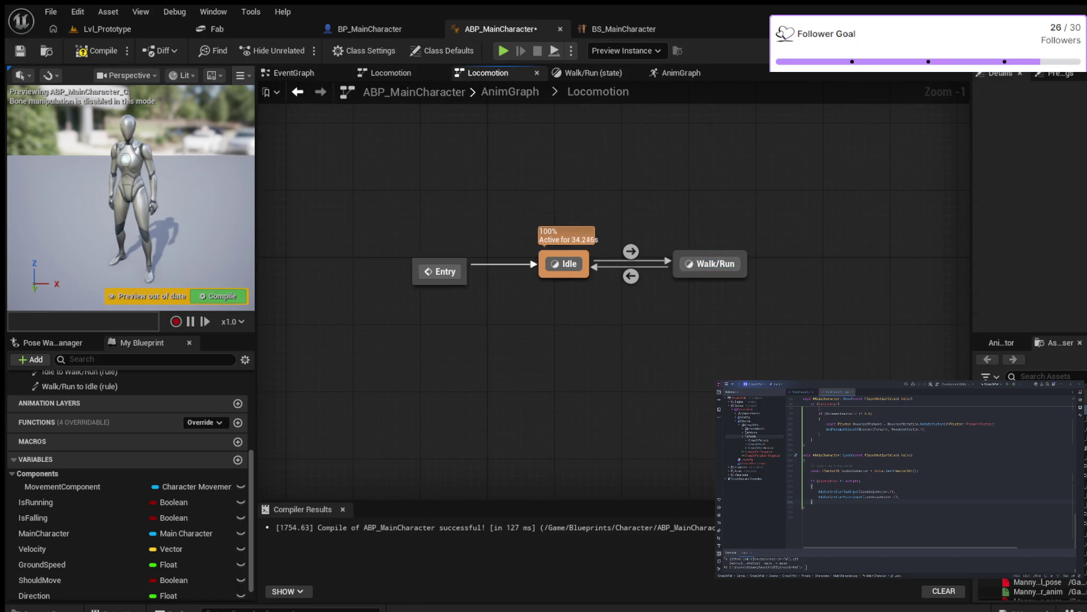
{"action": "scroll", "coordinate": [608, 169], "scroll_direction": "up", "scroll_amount": 1}
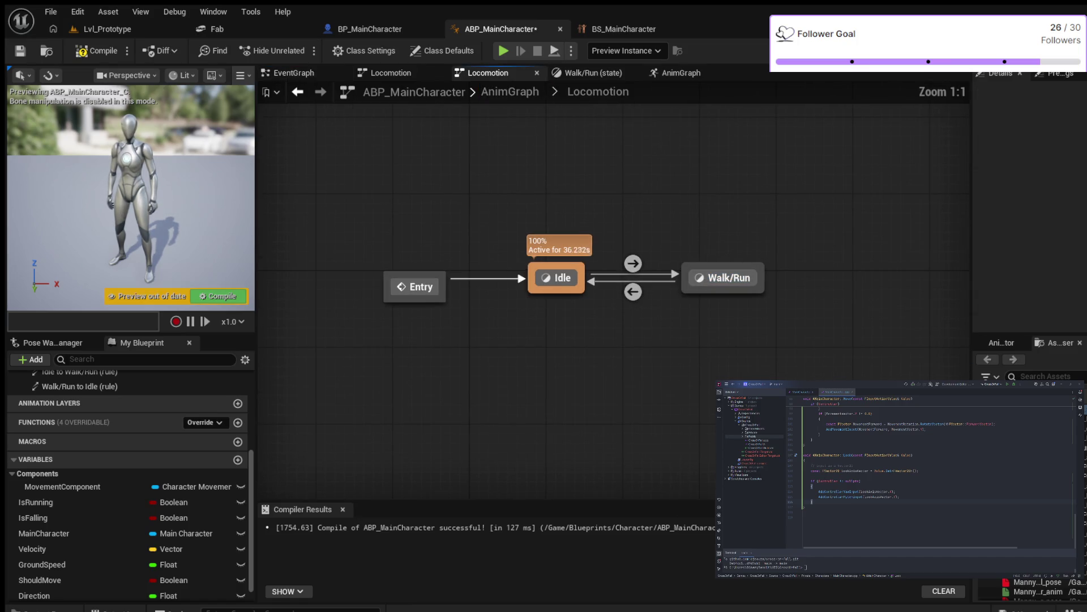
{"action": "scroll", "coordinate": [636, 179], "scroll_direction": "down", "scroll_amount": 2}
{"action": "scroll", "coordinate": [636, 186], "scroll_direction": "up", "scroll_amount": 2}
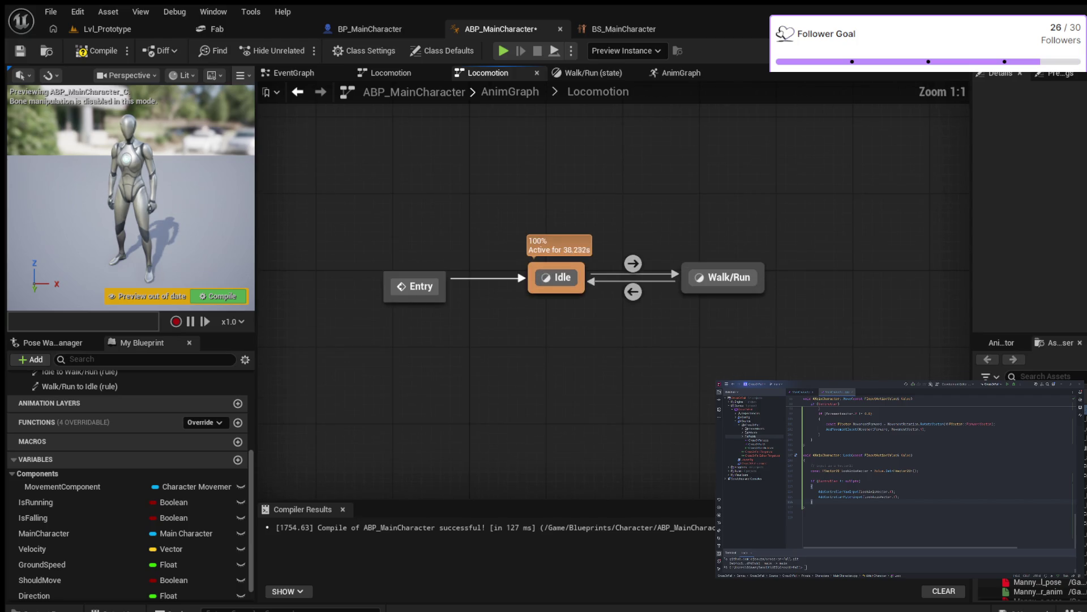
{"action": "scroll", "coordinate": [636, 186], "scroll_direction": "up", "scroll_amount": 3}
{"action": "scroll", "coordinate": [636, 186], "scroll_direction": "down", "scroll_amount": 1}
{"action": "scroll", "coordinate": [589, 184], "scroll_direction": "down", "scroll_amount": 1}
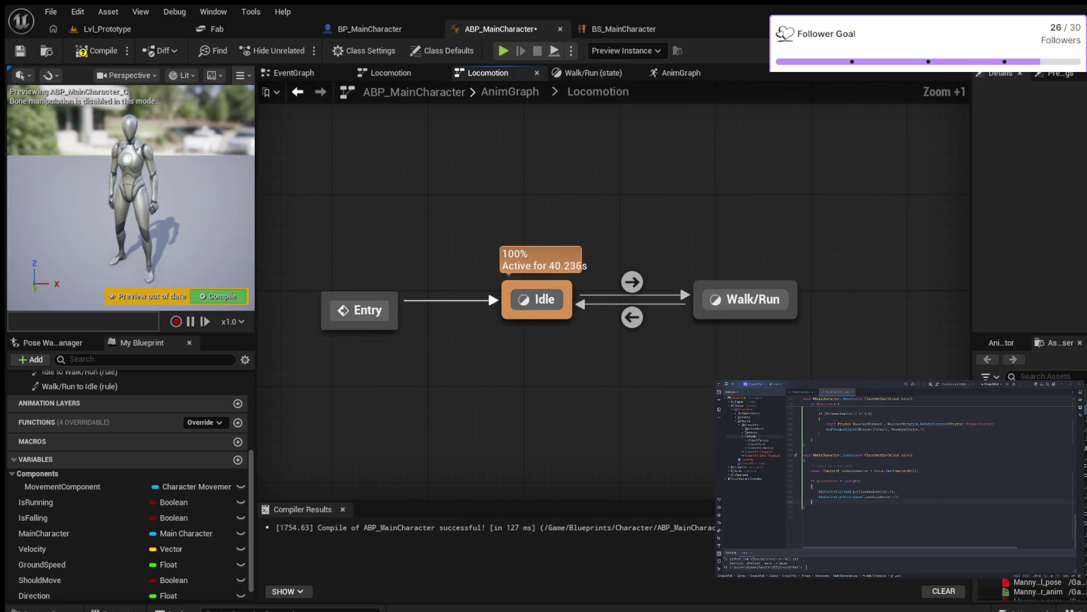
{"action": "left_click_drag", "start_coordinate": [588, 184], "coordinate": [646, 208]}
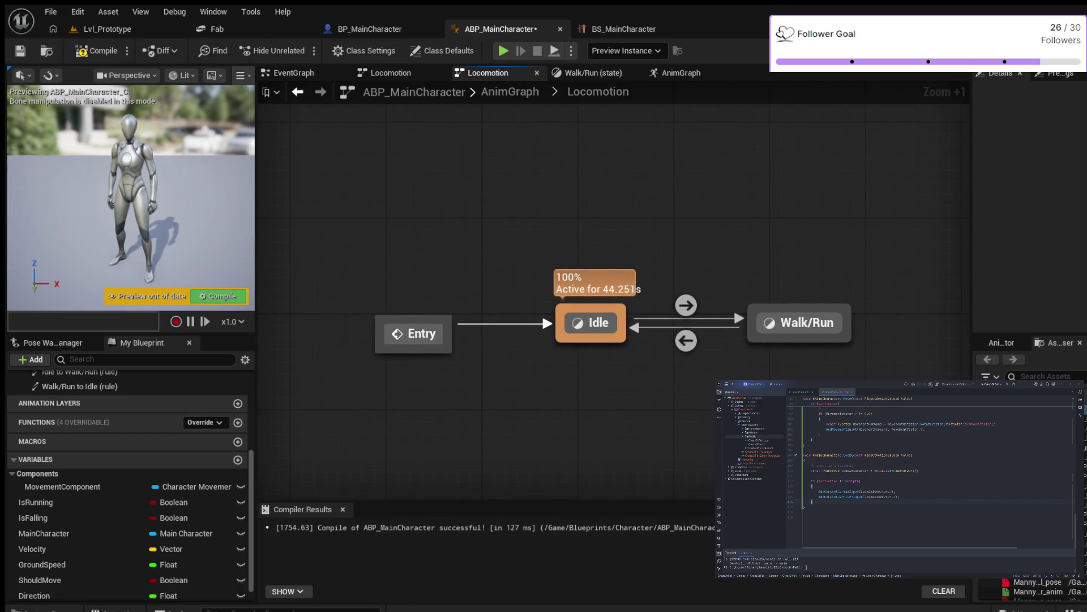
{"action": "key", "text": "F7"}
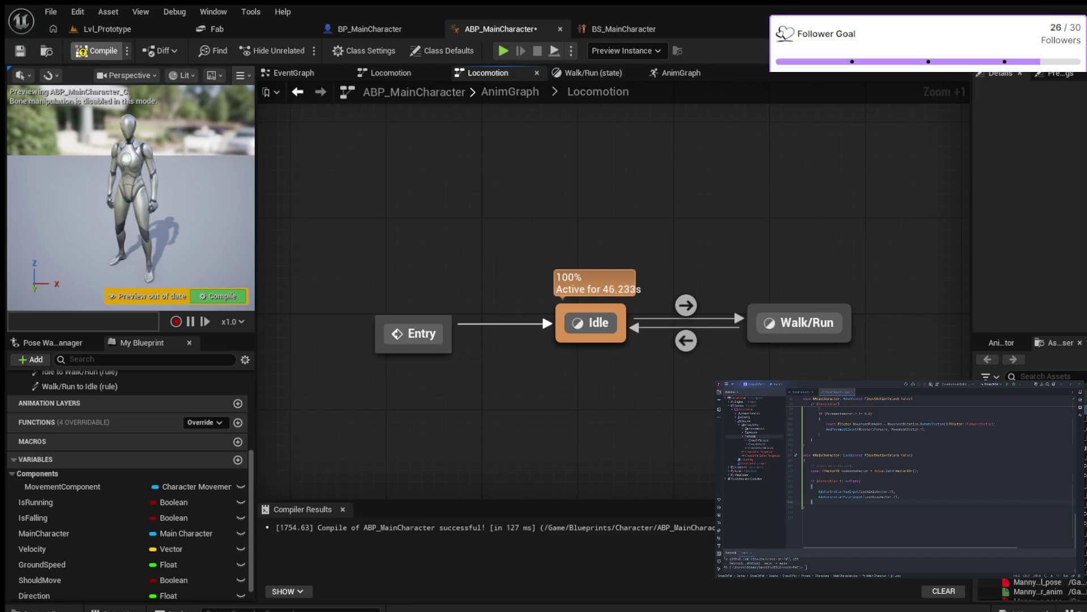
- Save ABP_MainCharacter with Ctrl+S and review the compiled Locomotion graph
{"action": "key", "text": "ctrl+s"}
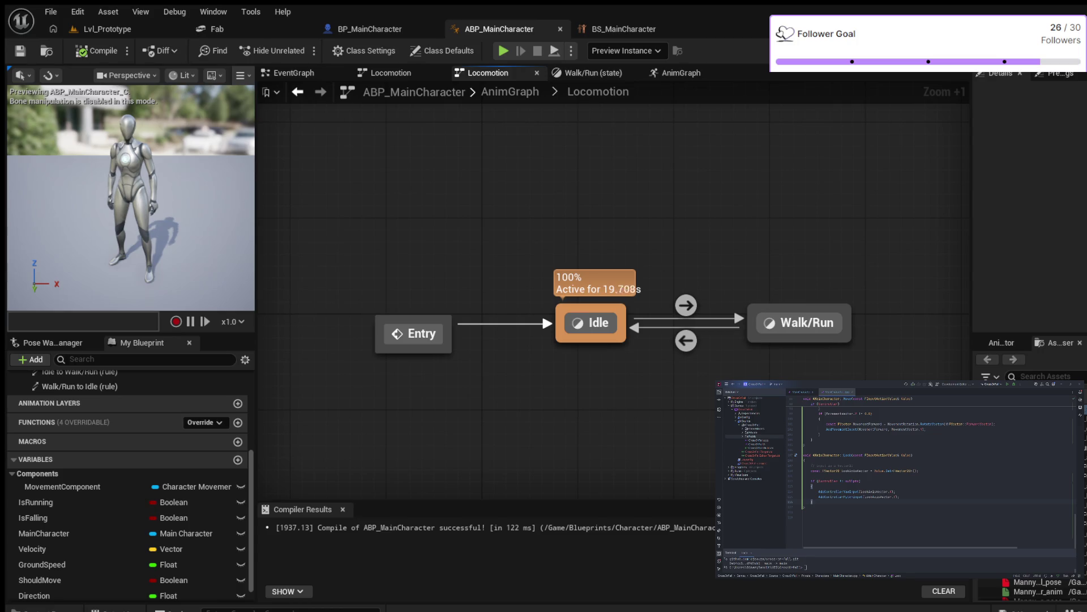
{"action": "scroll", "coordinate": [130, 481], "scroll_direction": "down", "scroll_amount": 1}
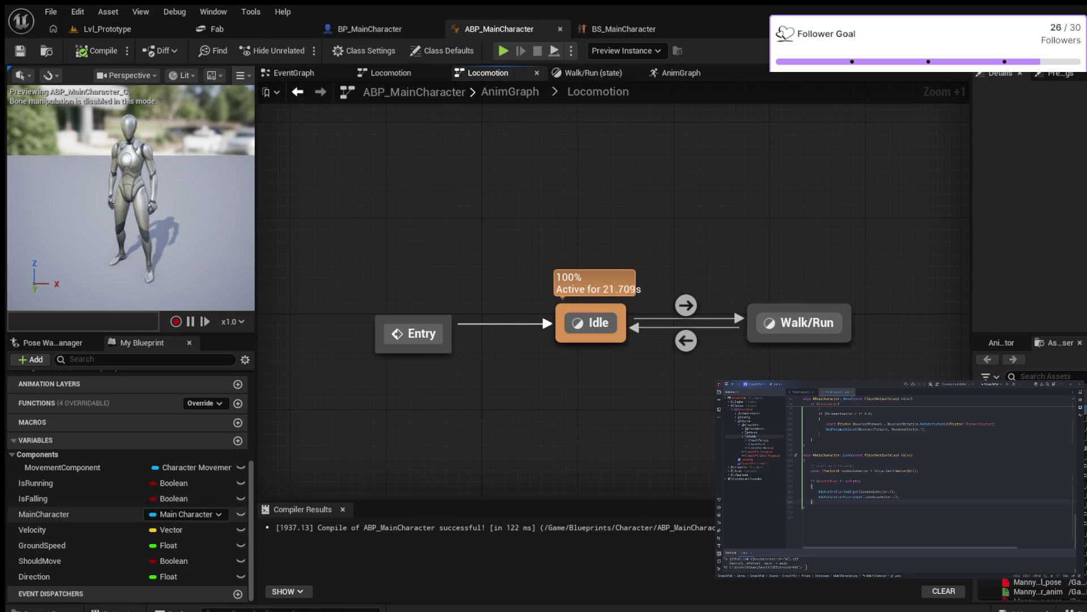
{"action": "scroll", "coordinate": [170, 547], "scroll_direction": "up", "scroll_amount": 1}
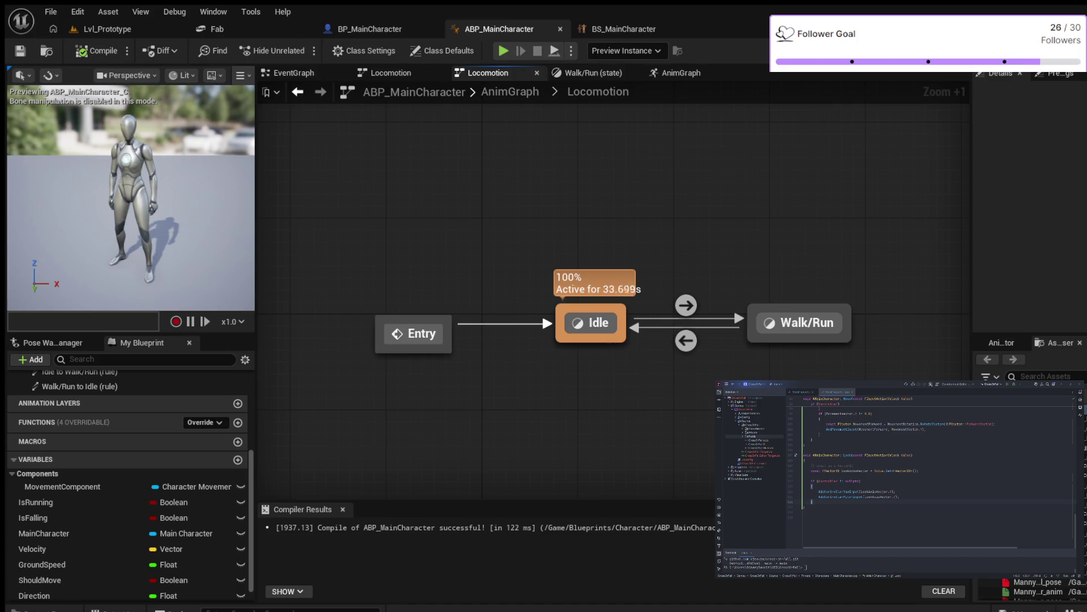
- Add a new state named Jump to Locomotion and open its internal graph
{"action": "right_click", "coordinate": [675, 184]}
{"action": "left_click", "coordinate": [708, 198]}
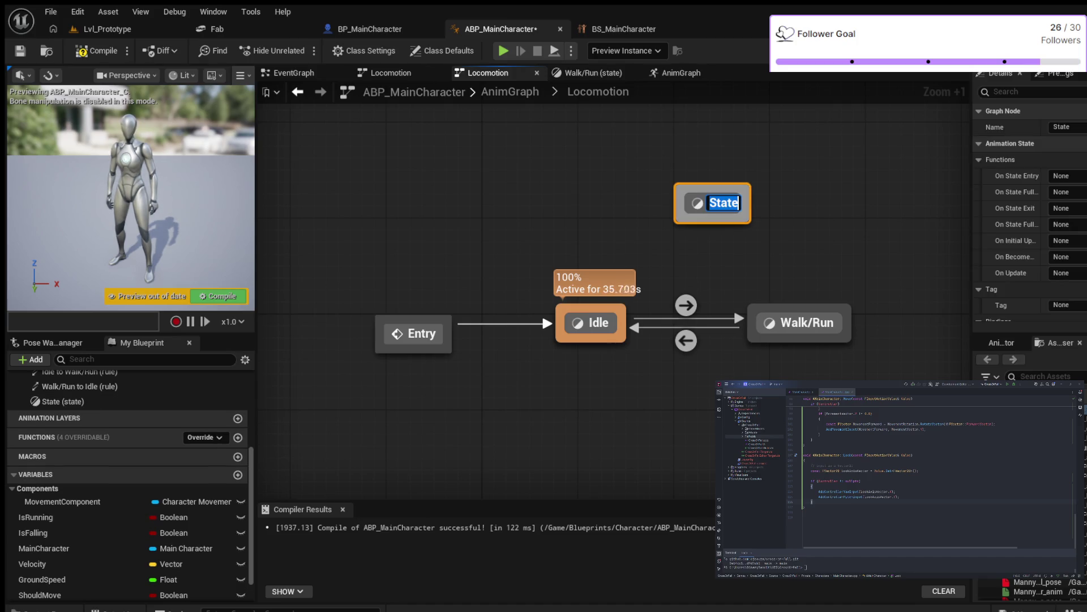
{"action": "type", "text": "Jump"}
{"action": "key", "text": "Return"}
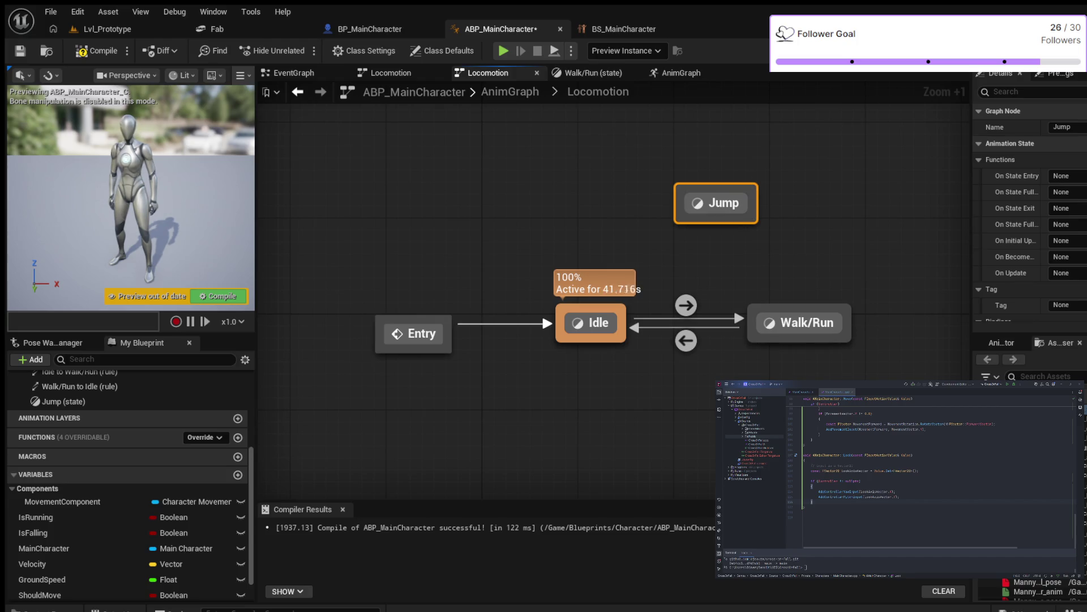
{"action": "double_click", "coordinate": [716, 203]}
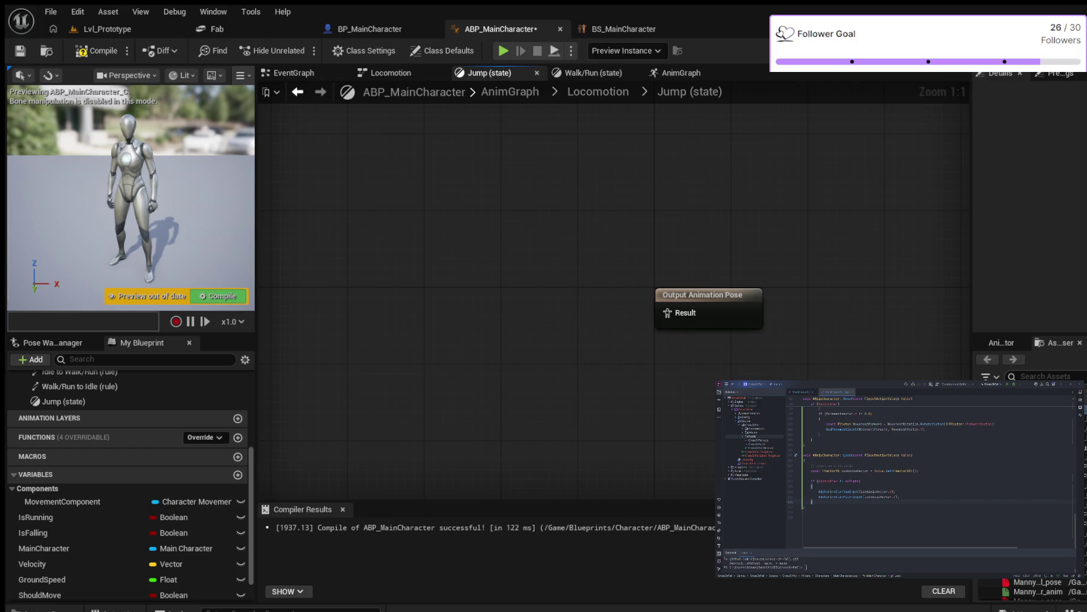
{"action": "type", "text": "ju"}
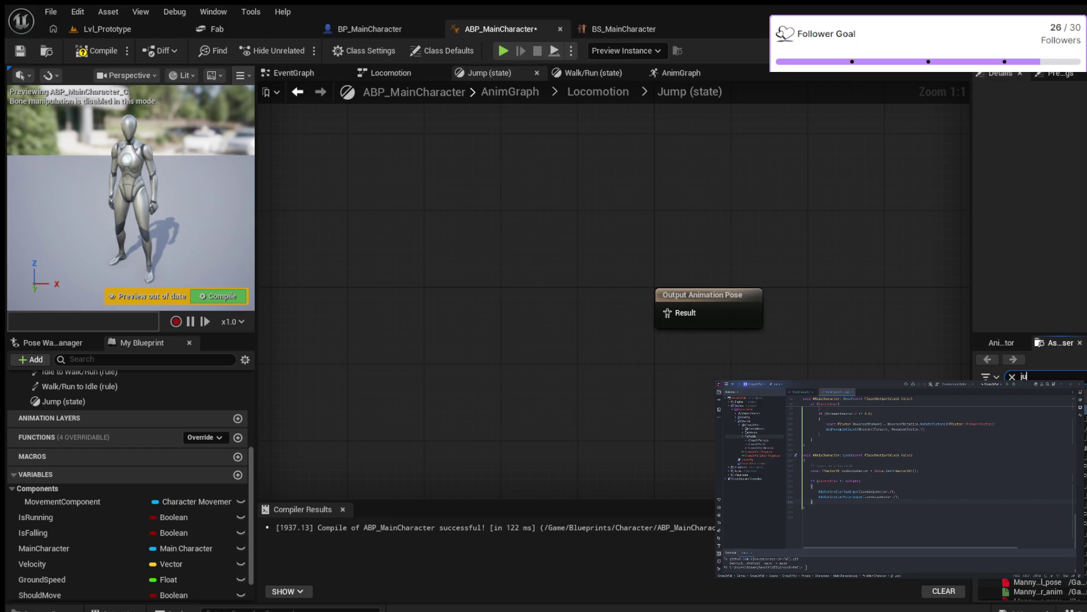
{"action": "type", "text": "mp"}
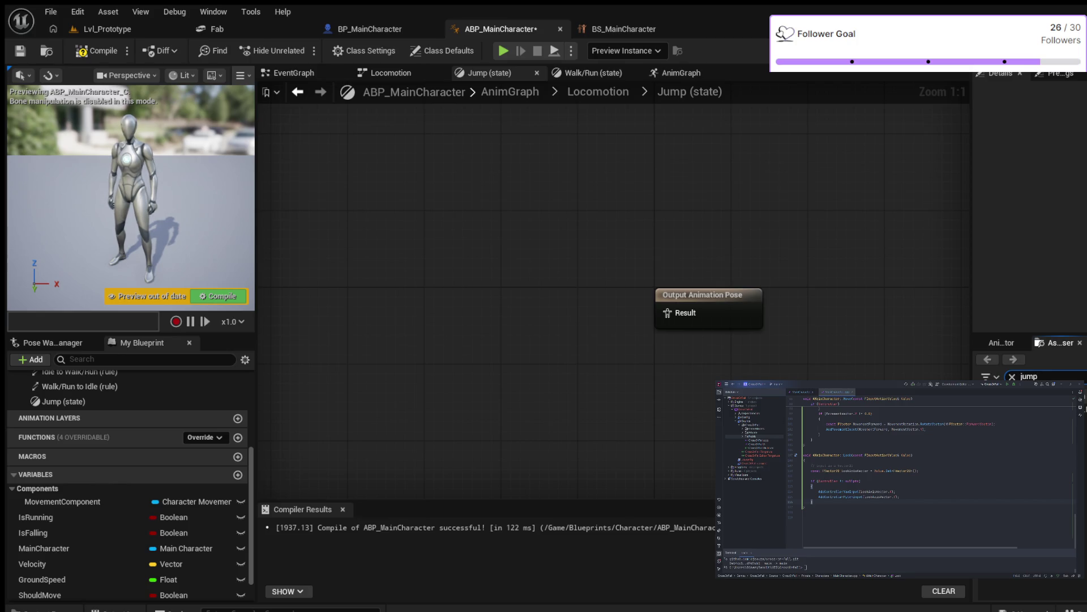
{"action": "key", "text": "BackSpace"}
{"action": "key", "text": "BackSpace"}
{"action": "key", "text": "BackSpace"}
{"action": "type", "text": "fa"}
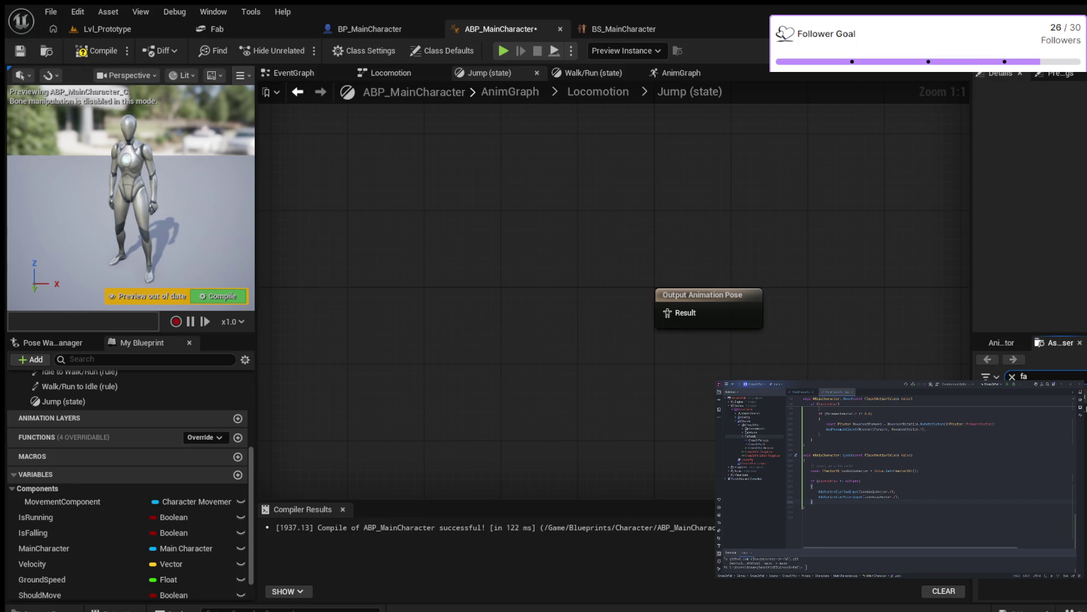
{"action": "type", "text": "ll"}
{"action": "key", "text": "BackSpace"}
{"action": "key", "text": "BackSpace"}
{"action": "key", "text": "BackSpace"}
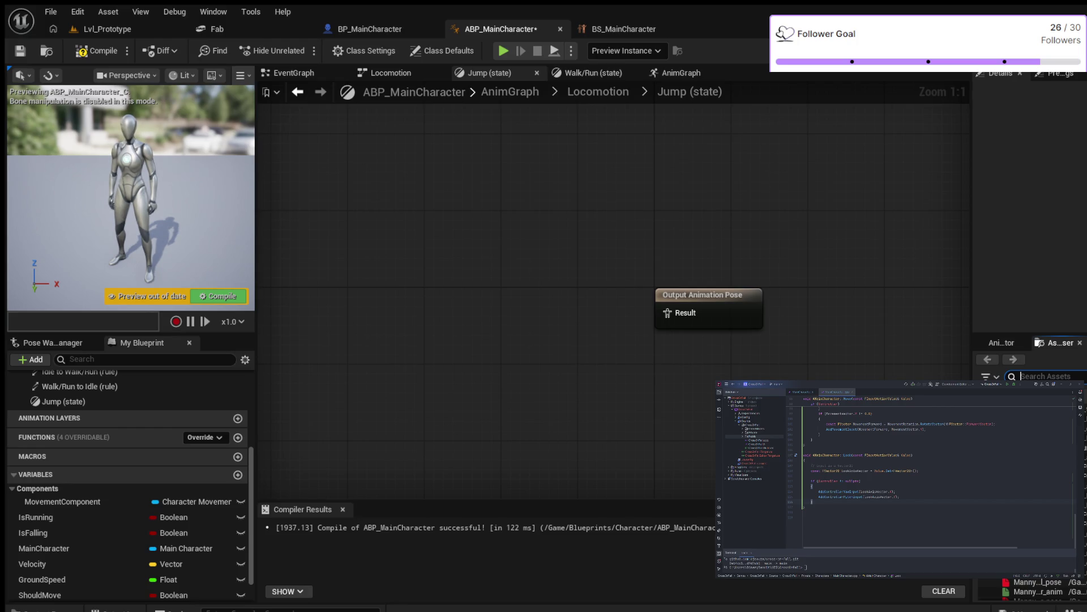
{"action": "left_click", "coordinate": [1042, 376]}
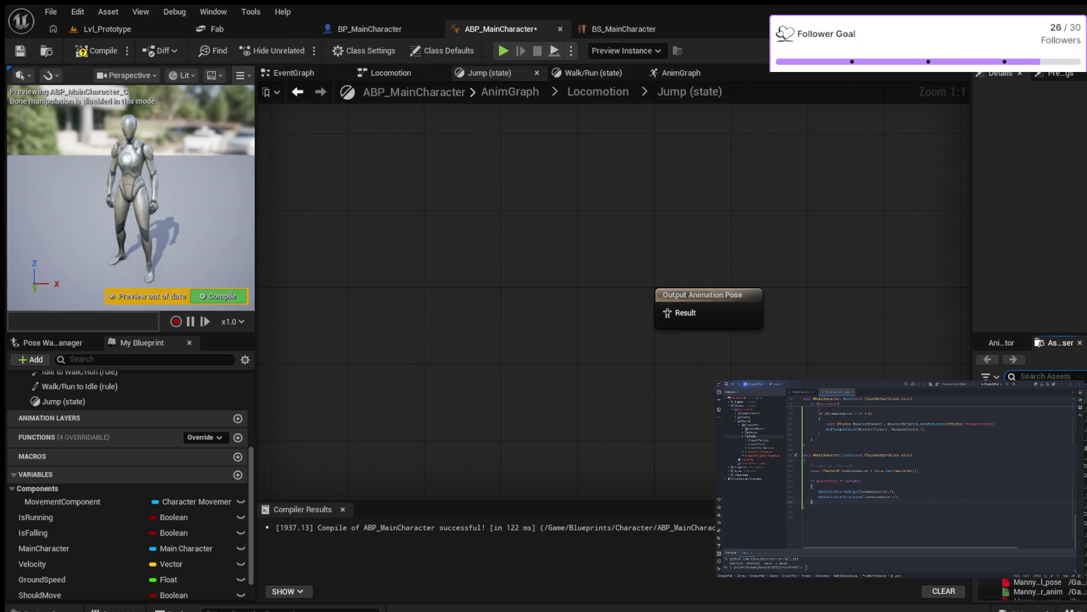
- Go up from the Jump graph to Locomotion, then to the top-level AnimGraph
{"action": "left_click", "coordinate": [598, 92]}
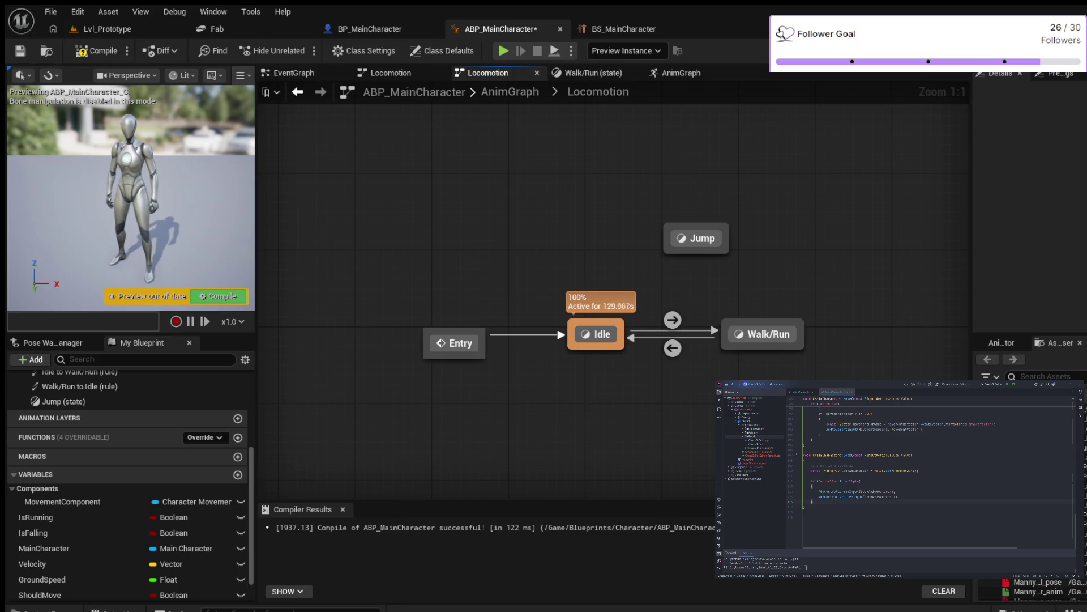
{"action": "left_click", "coordinate": [510, 92]}
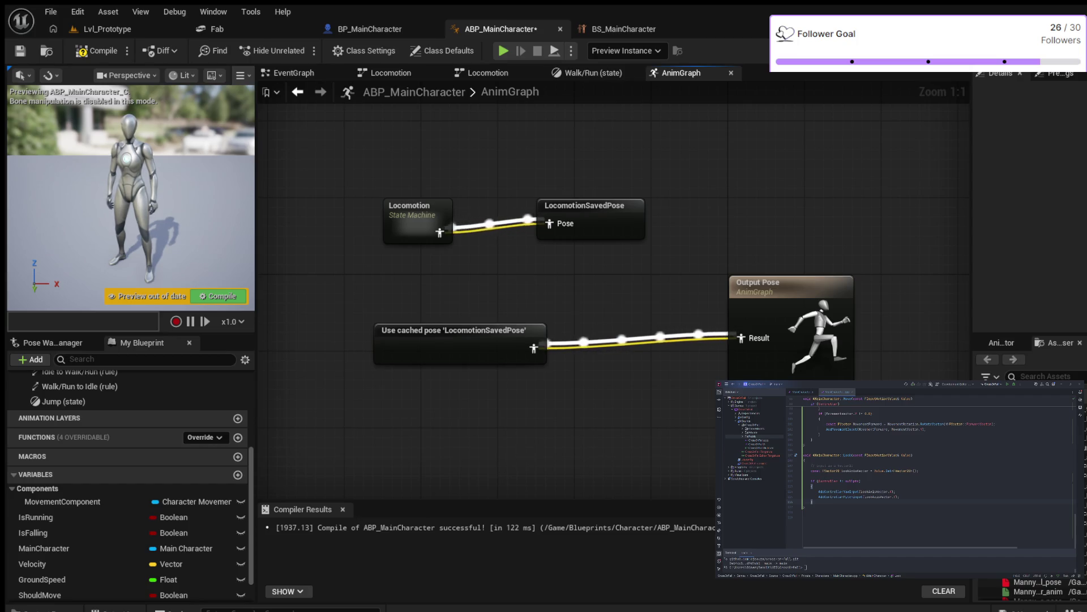
- Nudge LocomotionSavedPose lower, then open Locomotion and the Jump state's graph
{"action": "left_click_drag", "start_coordinate": [583, 205], "coordinate": [583, 215]}
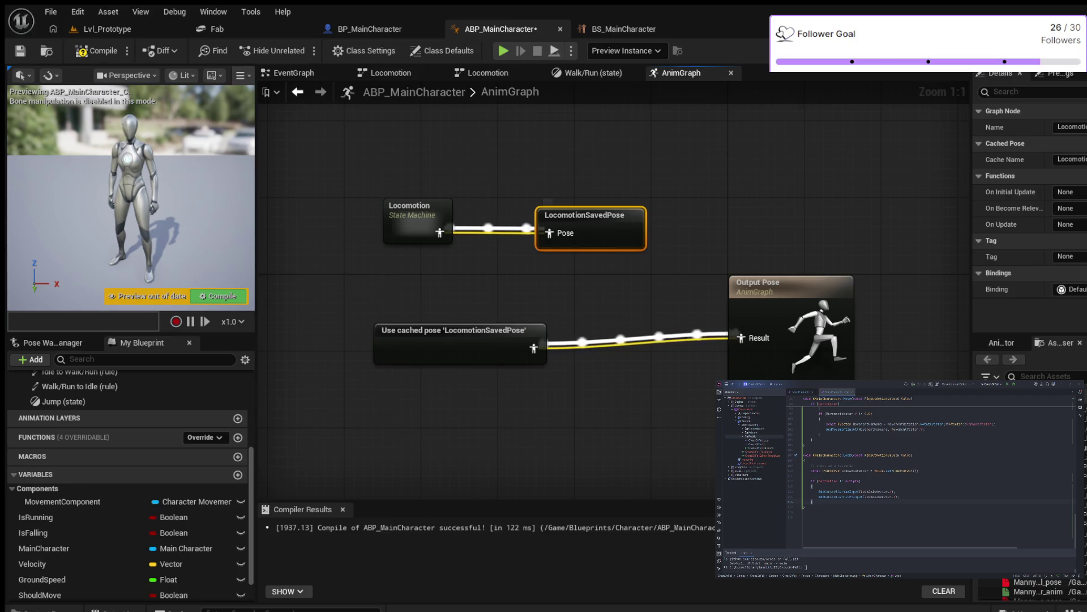
{"action": "double_click", "coordinate": [412, 218]}
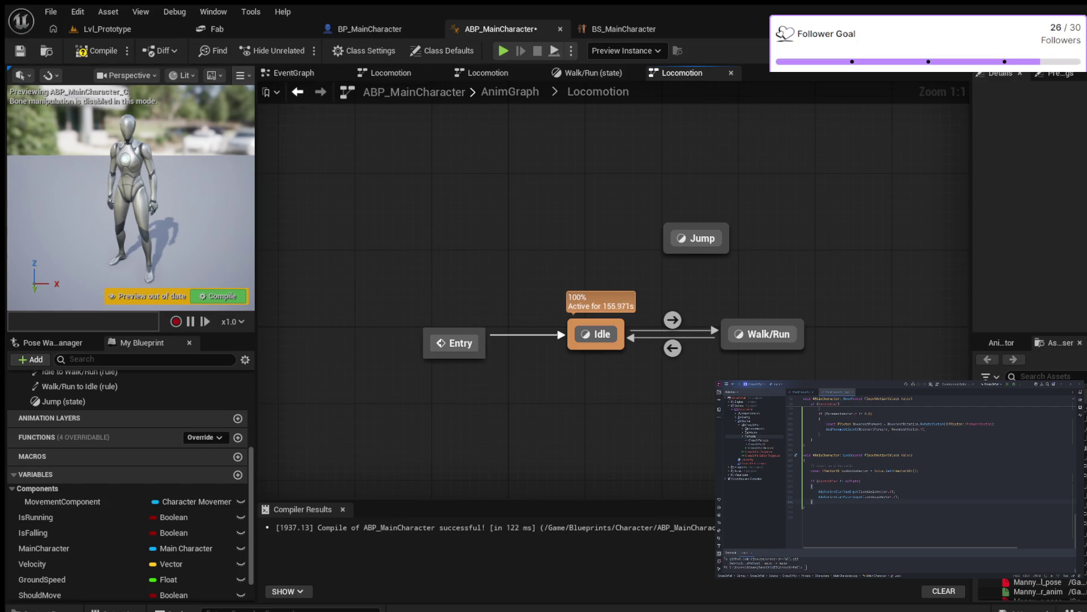
{"action": "double_click", "coordinate": [700, 237]}
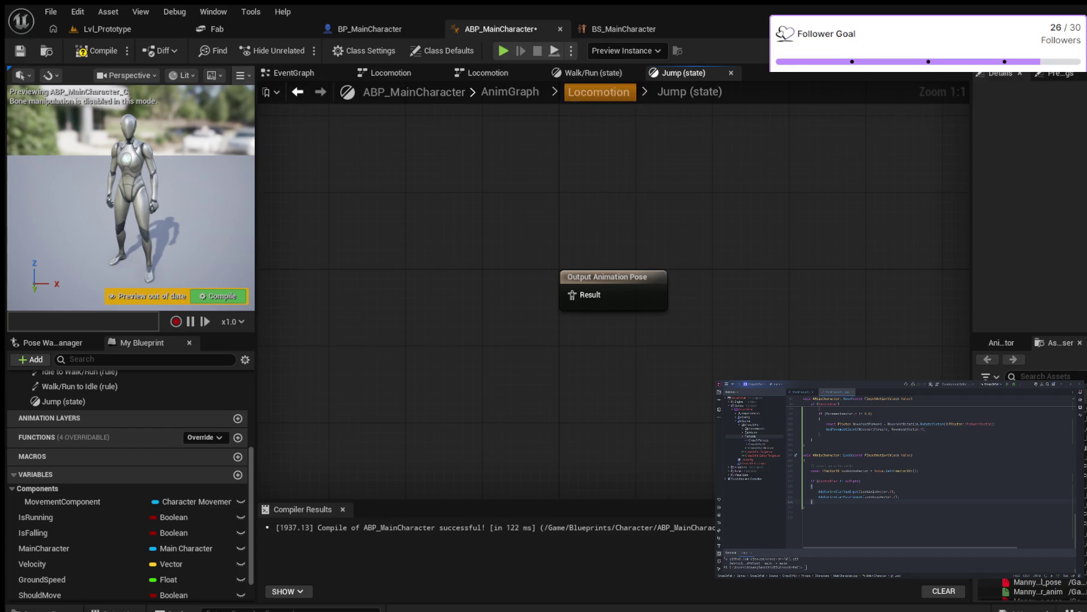
- Go up from the Jump graph through Locomotion to the top-level AnimGraph
{"action": "left_click", "coordinate": [598, 91]}
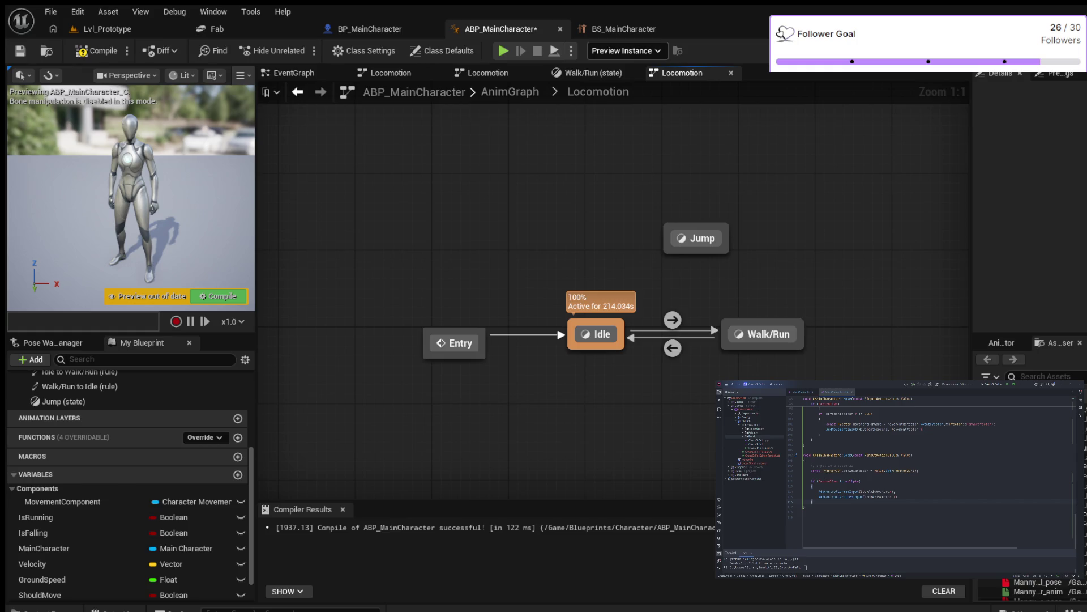
{"action": "left_click", "coordinate": [509, 92]}
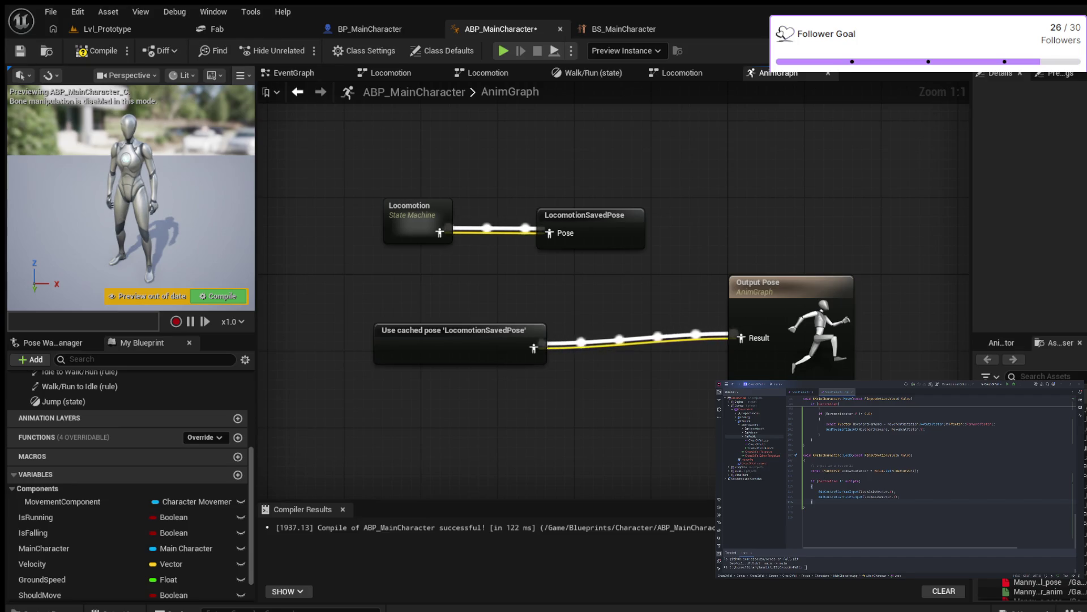
{"action": "left_click", "coordinate": [409, 206]}
{"action": "double_click", "coordinate": [410, 207]}
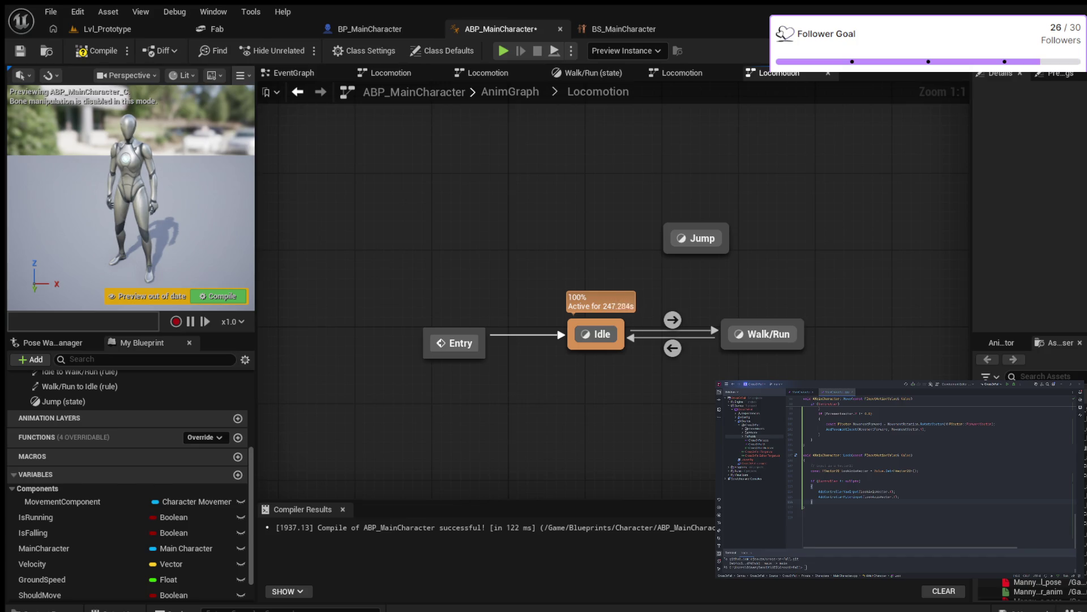
- Wire an MM_Jump player into Jump's Output Animation Pose, compile, and return to Locomotion
{"action": "double_click", "coordinate": [696, 238]}
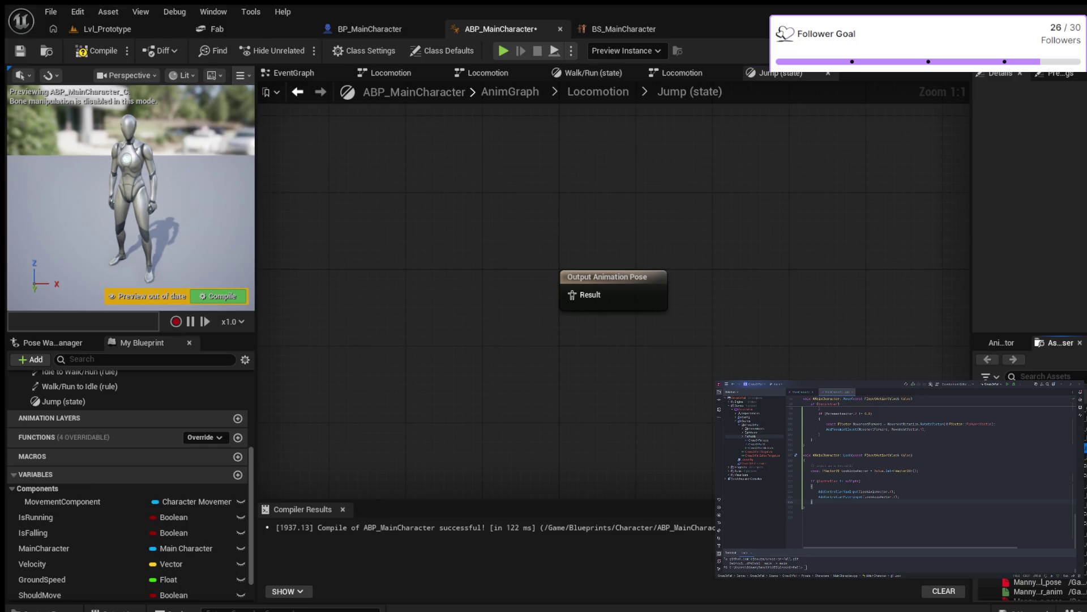
{"action": "left_click_drag", "start_coordinate": [1036, 601], "coordinate": [363, 255]}
{"action": "mouse_move", "coordinate": [427, 285]}
{"action": "left_mouse_down"}
{"action": "mouse_move", "coordinate": [571, 295]}
{"action": "mouse_move", "coordinate": [608, 267]}
{"action": "left_mouse_up"}
{"action": "key", "text": "F7"}
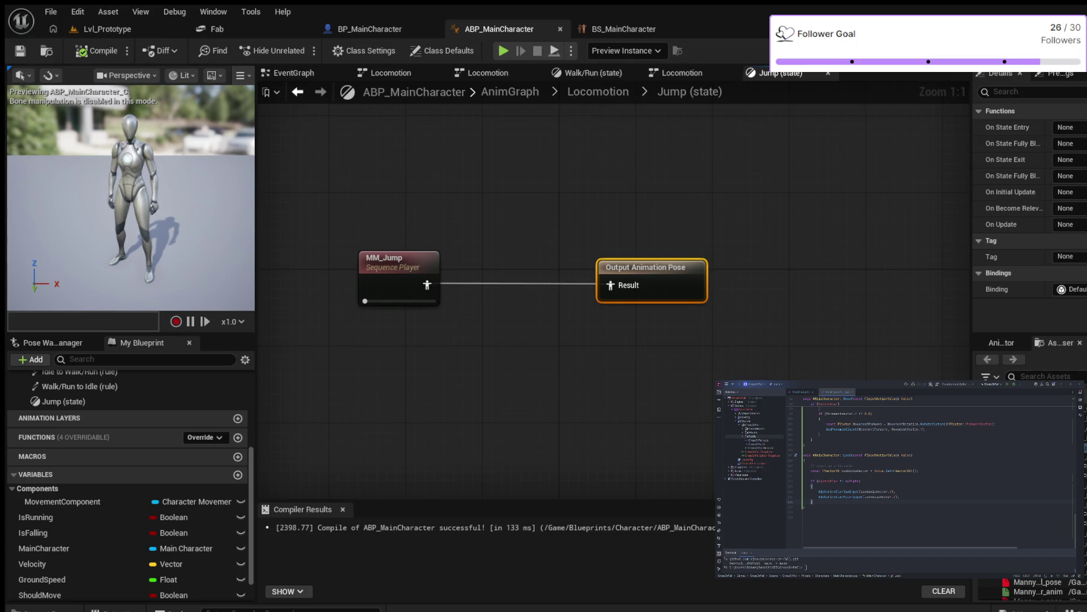
{"action": "left_click", "coordinate": [598, 91]}
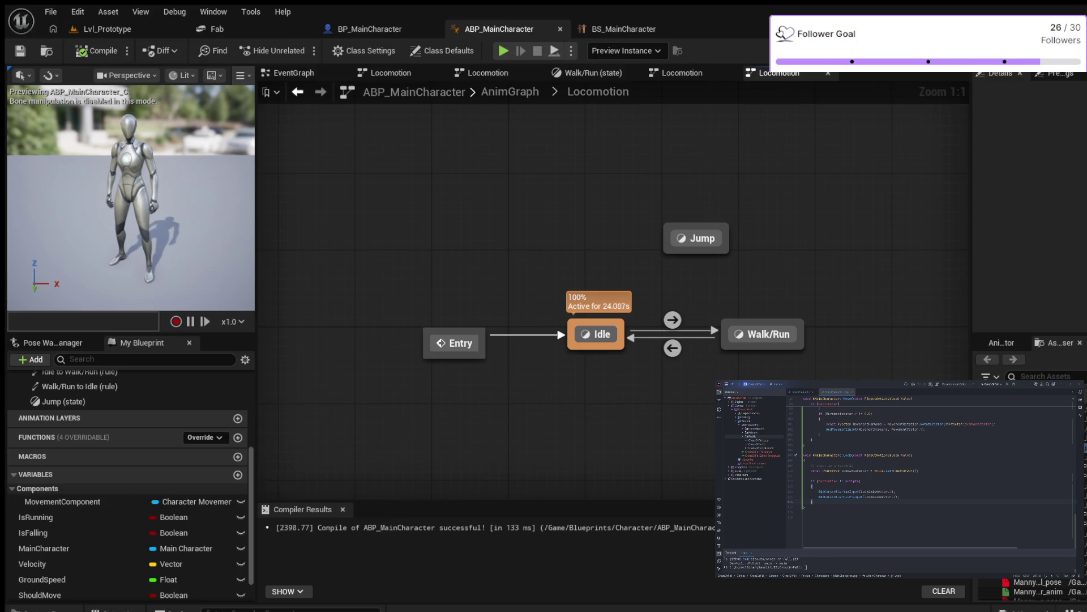
- Review the event graph's Should Move and Is Falling logic
{"action": "scroll", "coordinate": [127, 482], "scroll_direction": "down", "scroll_amount": 1}
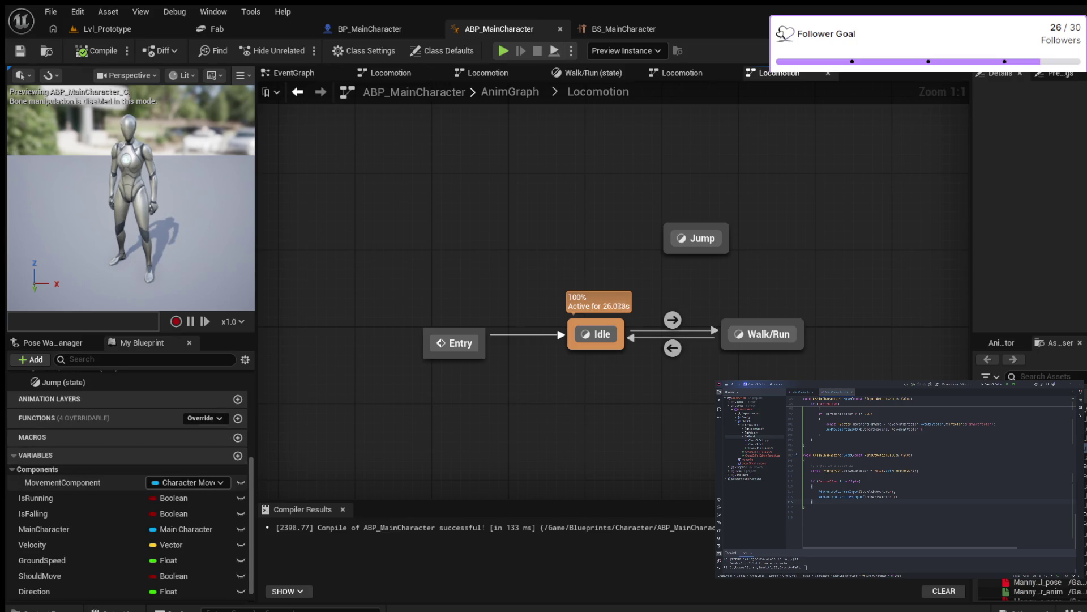
{"action": "scroll", "coordinate": [170, 498], "scroll_direction": "down", "scroll_amount": 1}
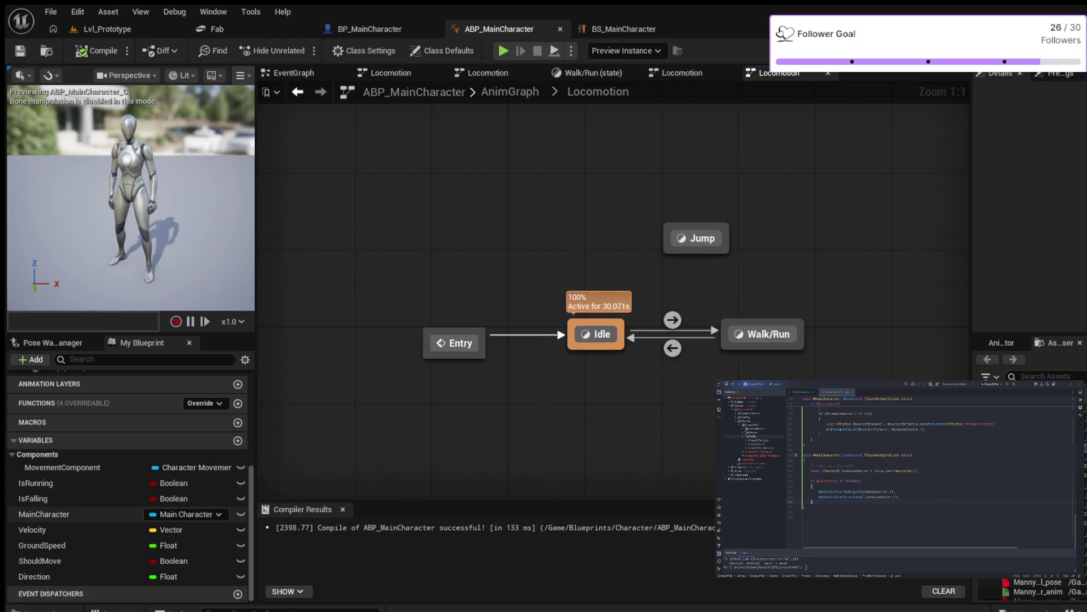
{"action": "scroll", "coordinate": [169, 513], "scroll_direction": "up", "scroll_amount": 1}
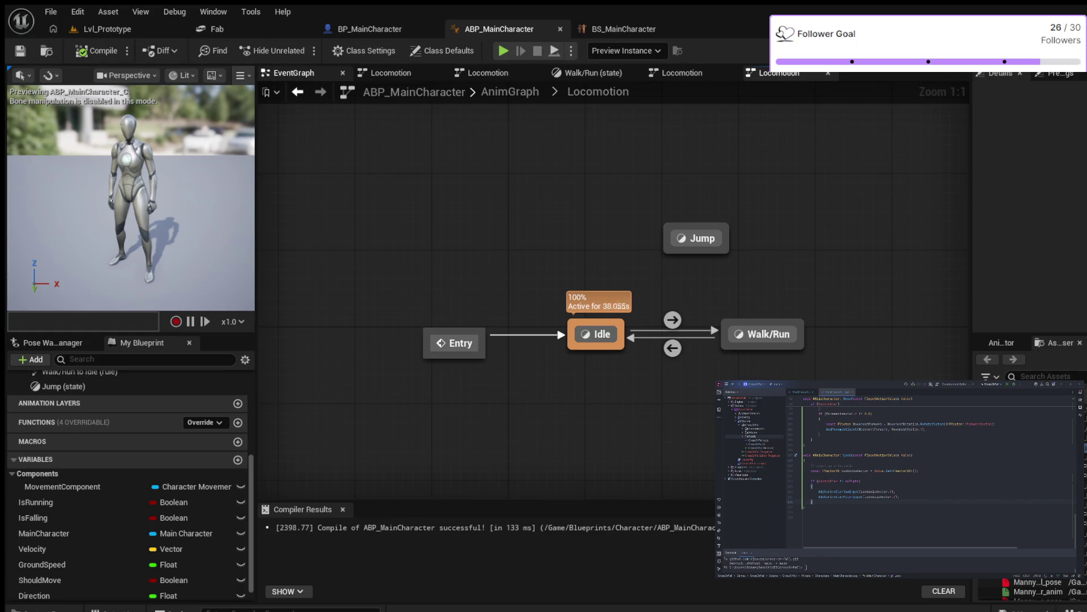
{"action": "left_click", "coordinate": [292, 73]}
{"action": "scroll", "coordinate": [498, 300], "scroll_direction": "up", "scroll_amount": 3}
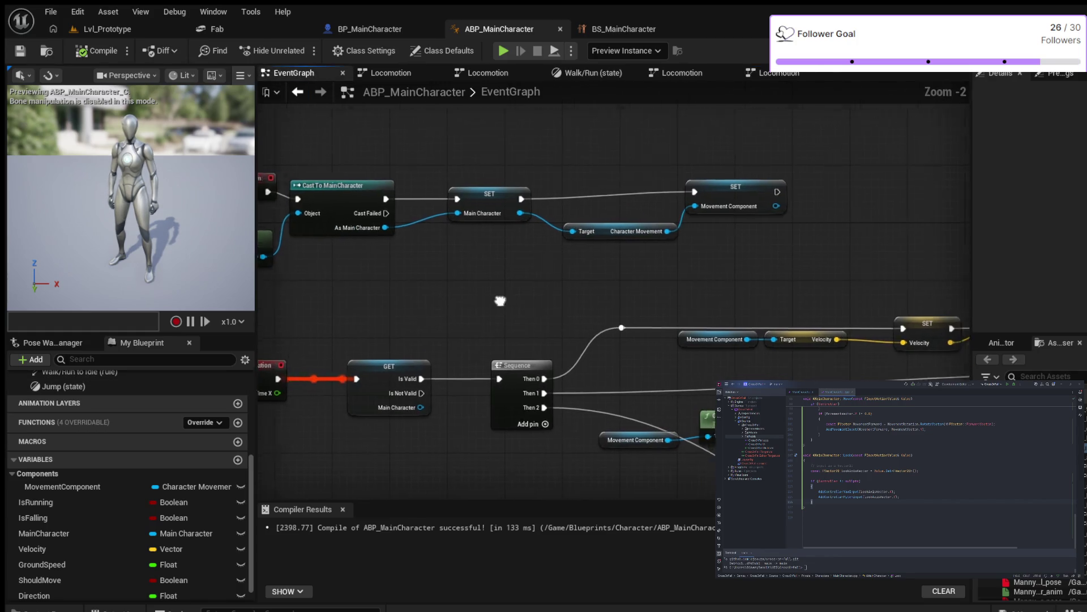
{"action": "left_click_drag", "start_coordinate": [426, 261], "coordinate": [107, 253]}
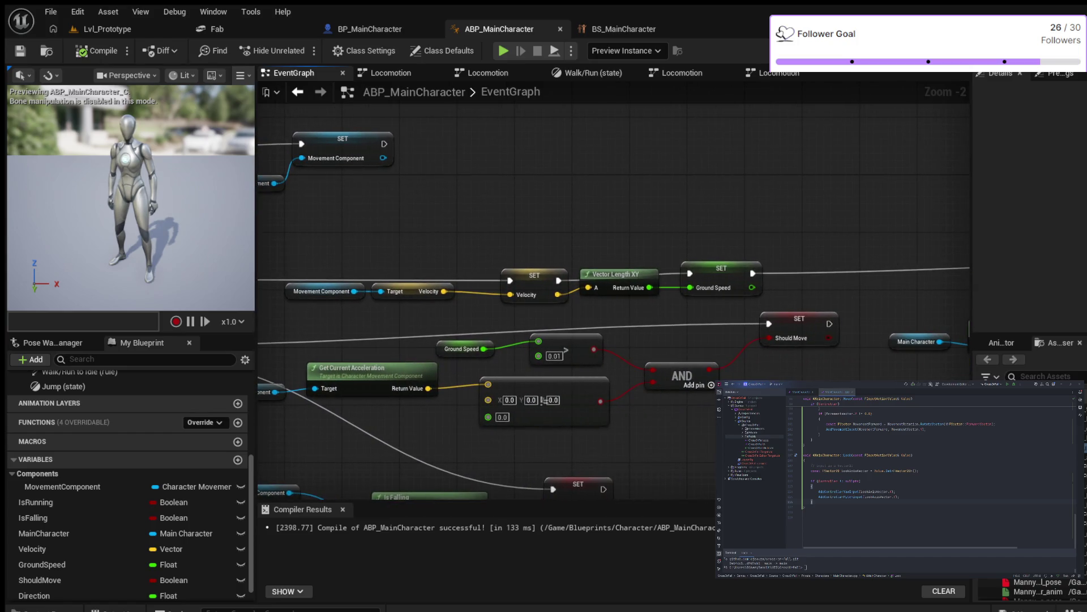
{"action": "mouse_move", "coordinate": [510, 340]}
{"action": "left_mouse_down"}
{"action": "mouse_move", "coordinate": [604, 170]}
{"action": "mouse_move", "coordinate": [622, 160]}
{"action": "left_mouse_up"}
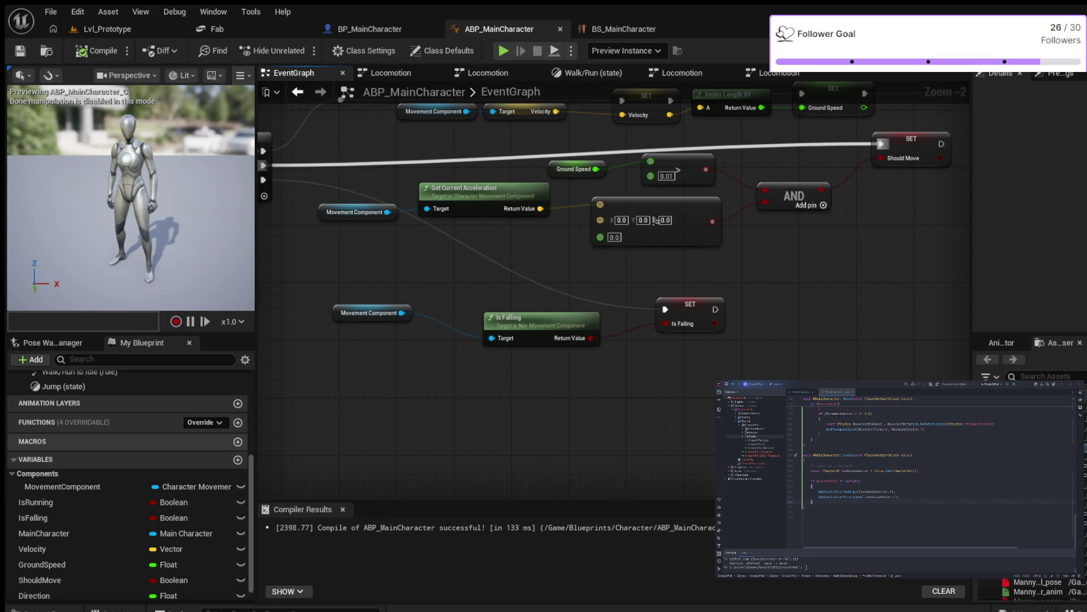
- Delete the unused IsRunning variable and recompile the animation blueprint
{"action": "left_click", "coordinate": [35, 501]}
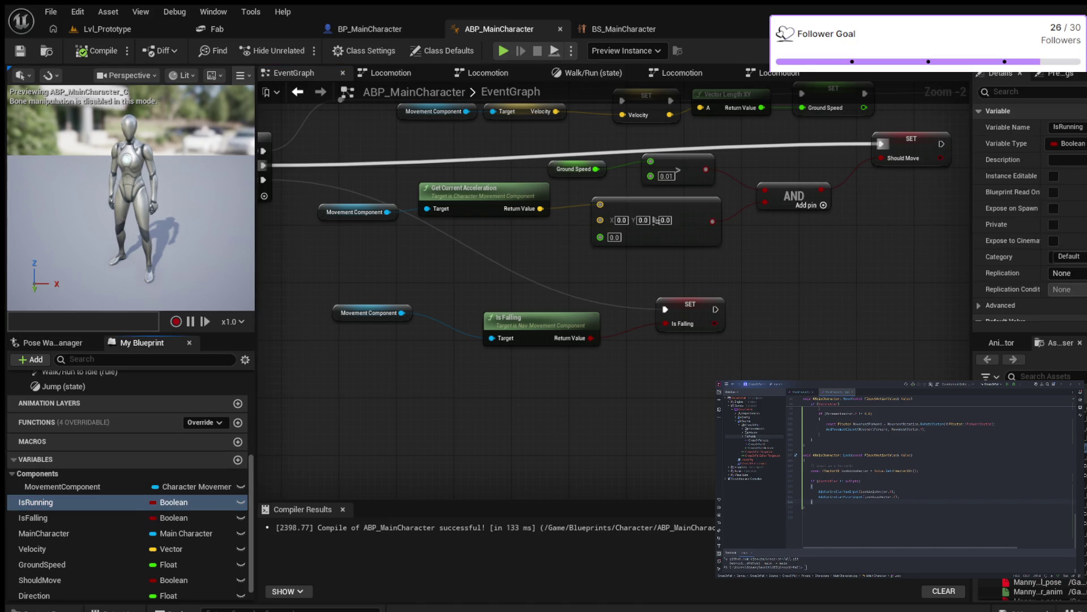
{"action": "key", "text": "Delete"}
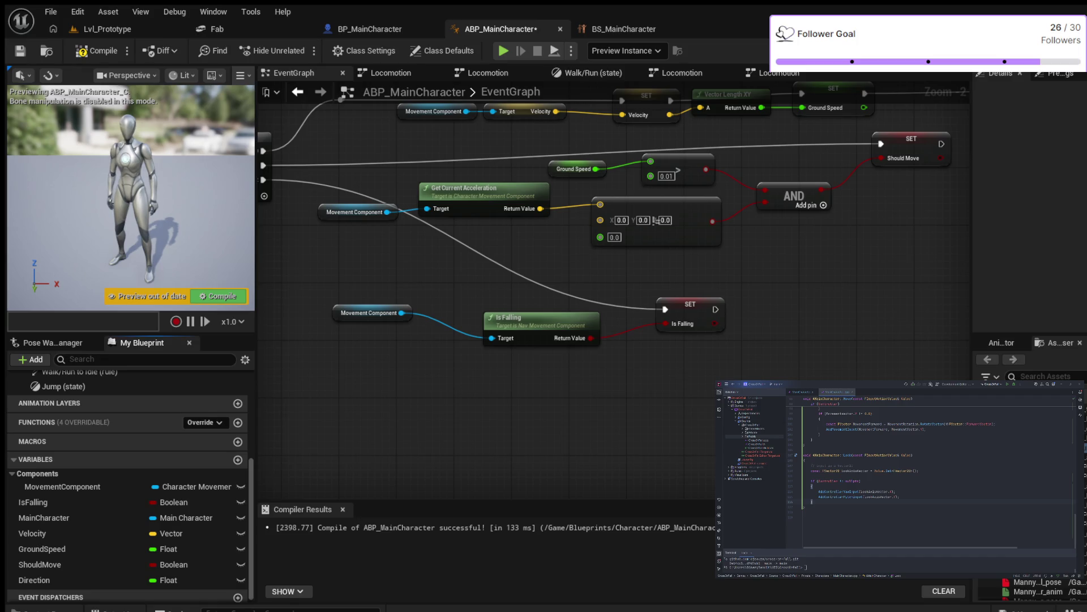
{"action": "left_click", "coordinate": [96, 50]}
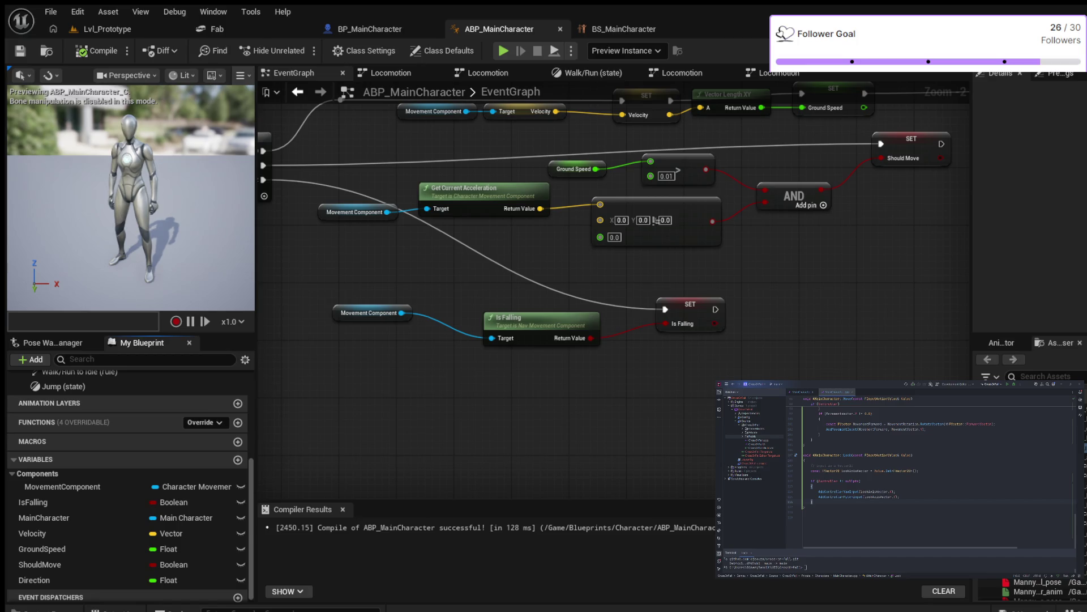
- Inspect the Sequence outputs and Movement Component feeding Is Falling, then return to Locomotion
{"action": "scroll", "coordinate": [612, 226], "scroll_direction": "down", "scroll_amount": 2}
{"action": "scroll", "coordinate": [611, 227], "scroll_direction": "up", "scroll_amount": 2}
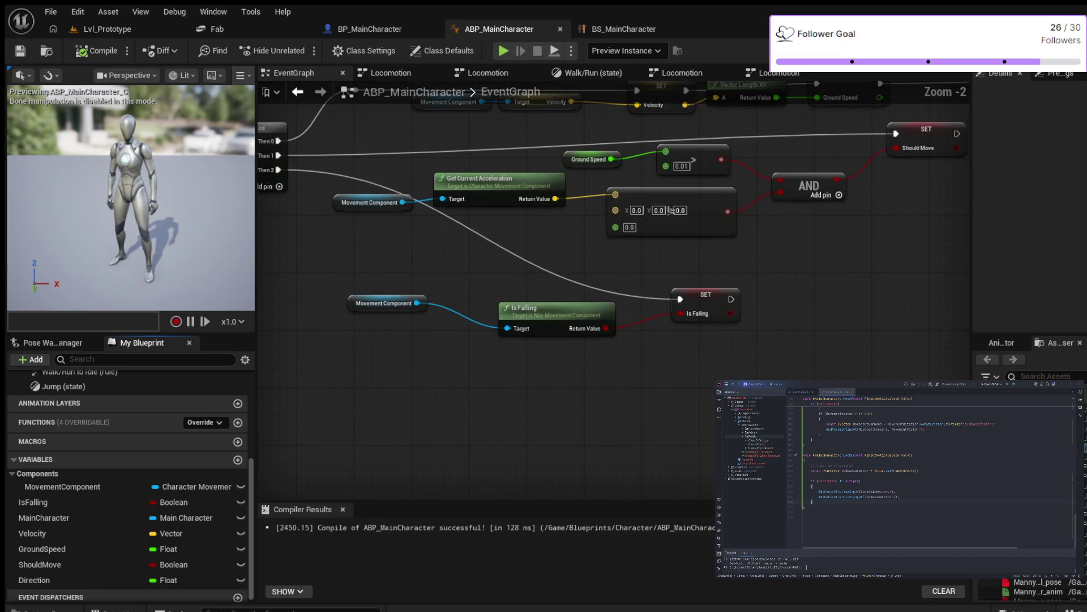
{"action": "mouse_move", "coordinate": [818, 263]}
{"action": "left_mouse_down"}
{"action": "mouse_move", "coordinate": [565, 336]}
{"action": "mouse_move", "coordinate": [493, 303]}
{"action": "mouse_move", "coordinate": [575, 277]}
{"action": "mouse_move", "coordinate": [738, 256]}
{"action": "mouse_move", "coordinate": [841, 263]}
{"action": "left_mouse_up"}
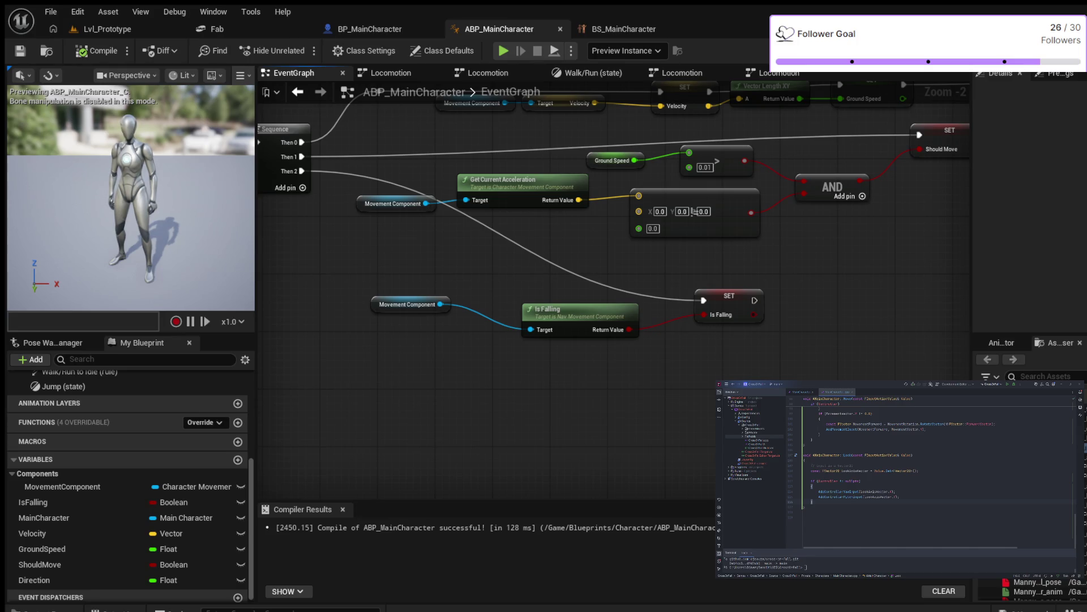
{"action": "left_click", "coordinate": [408, 304]}
{"action": "left_click", "coordinate": [488, 72]}
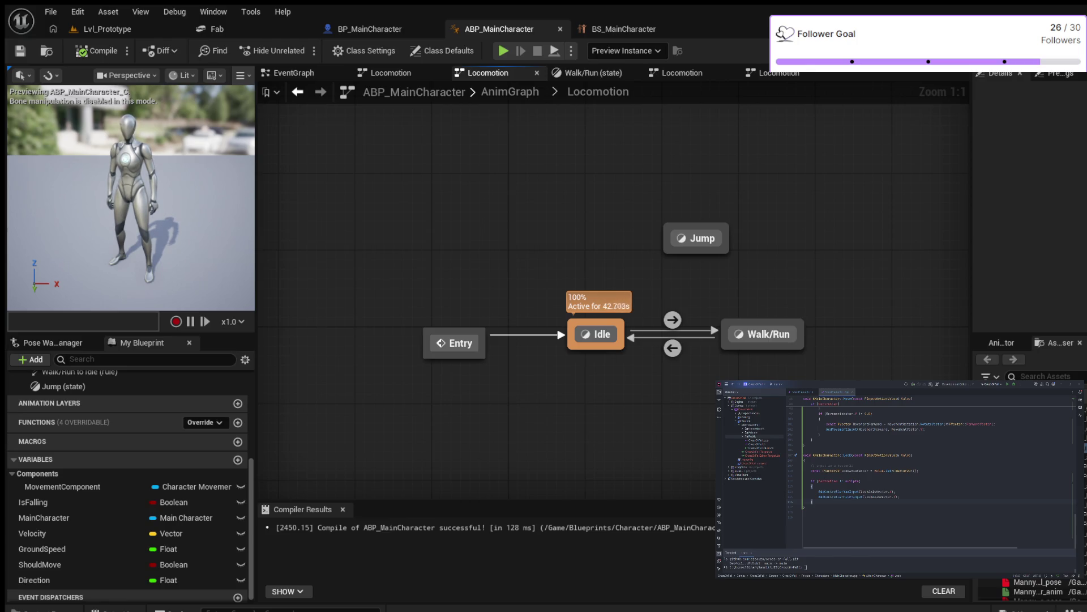
- Create a transition from Idle to Jump and open its rule graph
{"action": "mouse_move", "coordinate": [623, 319]}
{"action": "left_mouse_down"}
{"action": "mouse_move", "coordinate": [651, 249]}
{"action": "mouse_move", "coordinate": [688, 237]}
{"action": "left_mouse_up"}
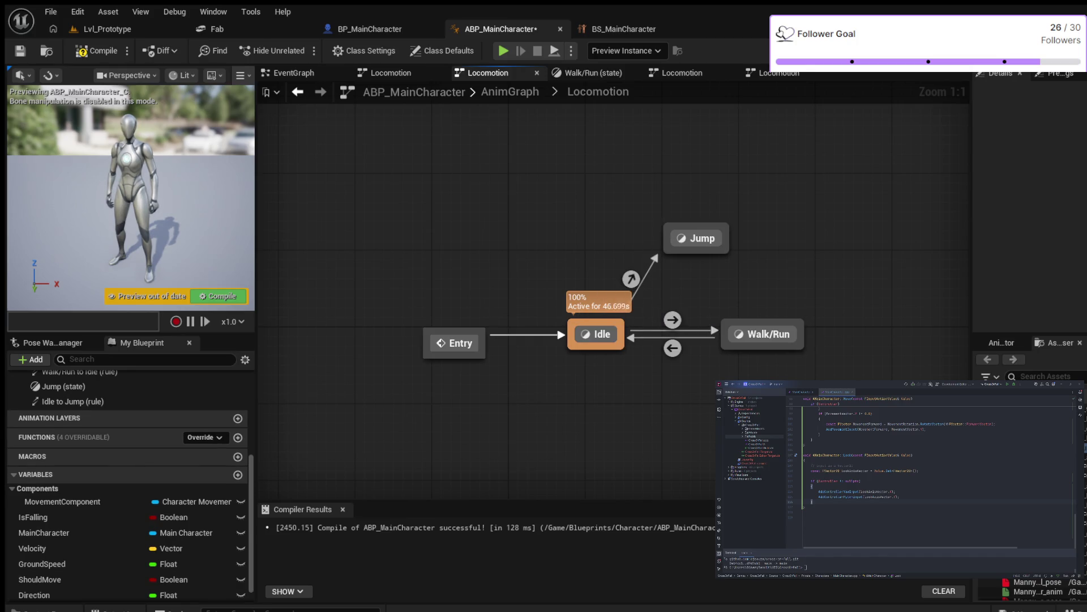
{"action": "left_click", "coordinate": [631, 279]}
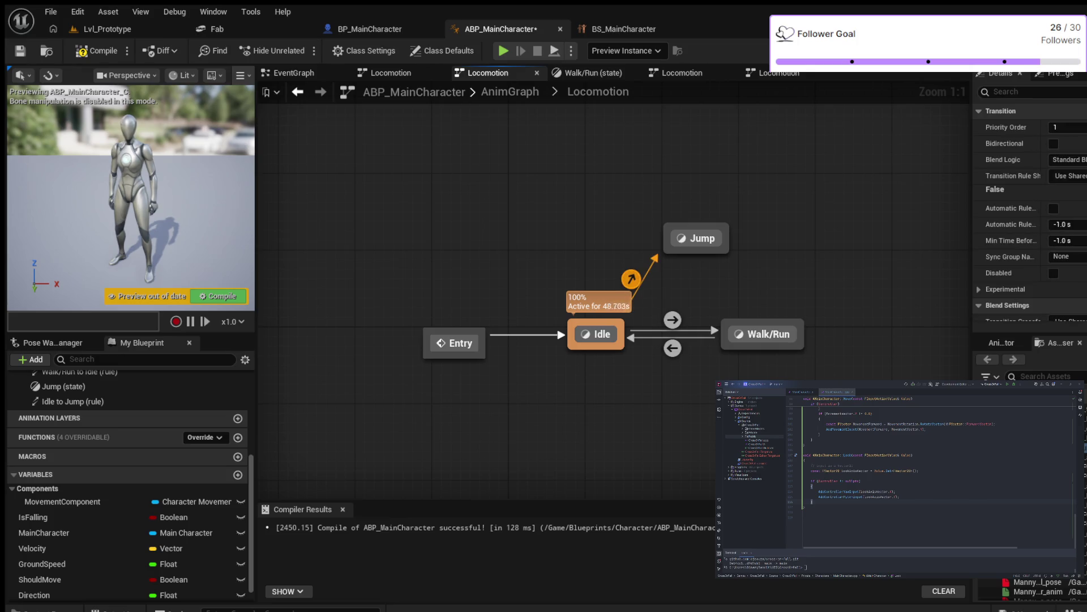
{"action": "double_click", "coordinate": [630, 279]}
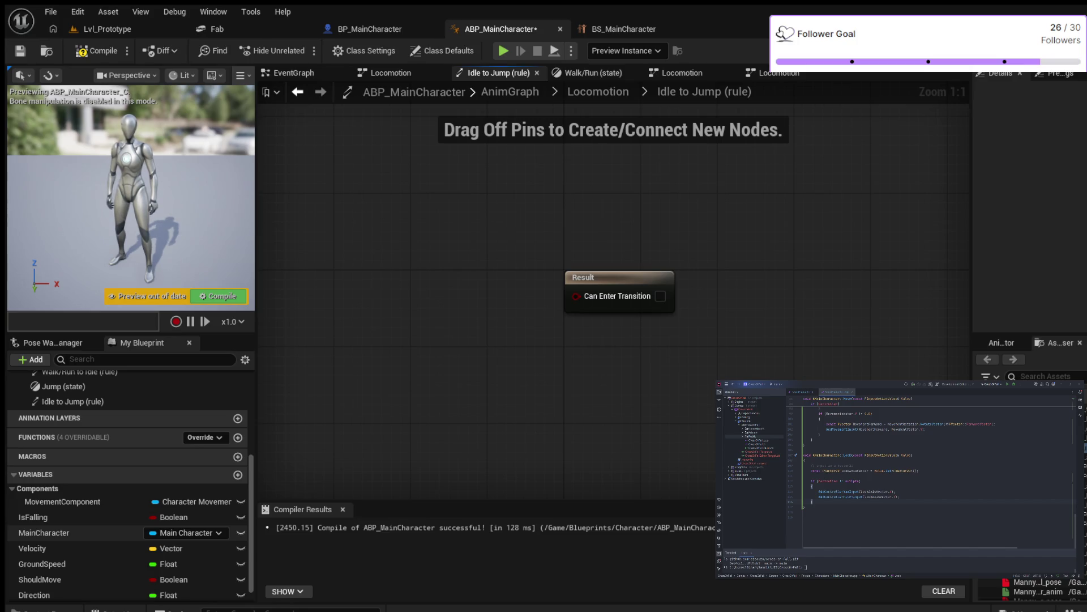
- Feed an Is Falling getter through a NOT node into Can Enter Transition and compile
{"action": "left_click", "coordinate": [33, 517]}
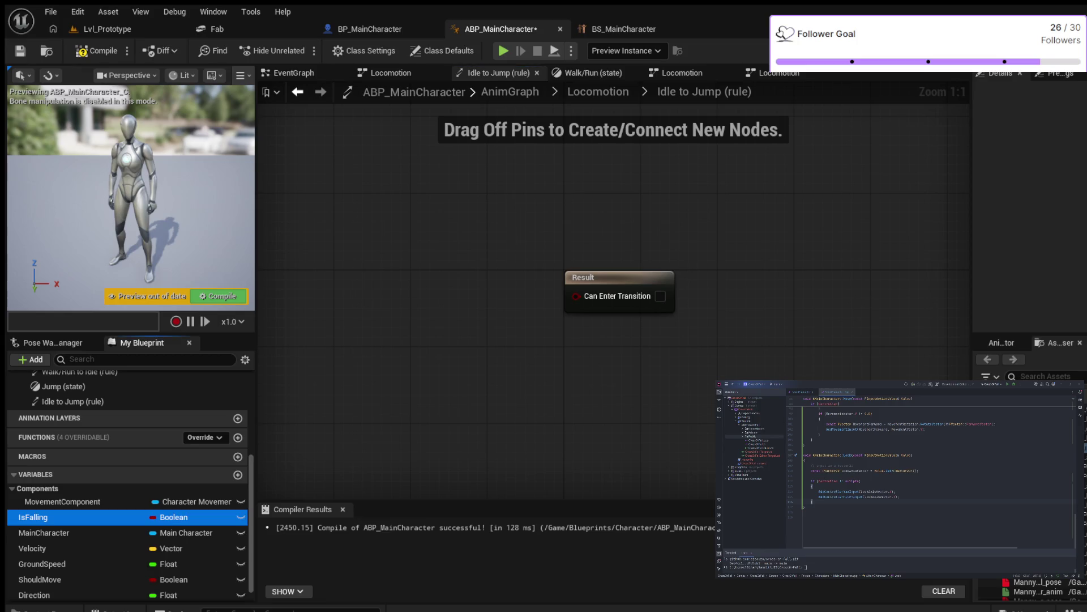
{"action": "left_click_drag", "start_coordinate": [32, 517], "coordinate": [364, 329]}
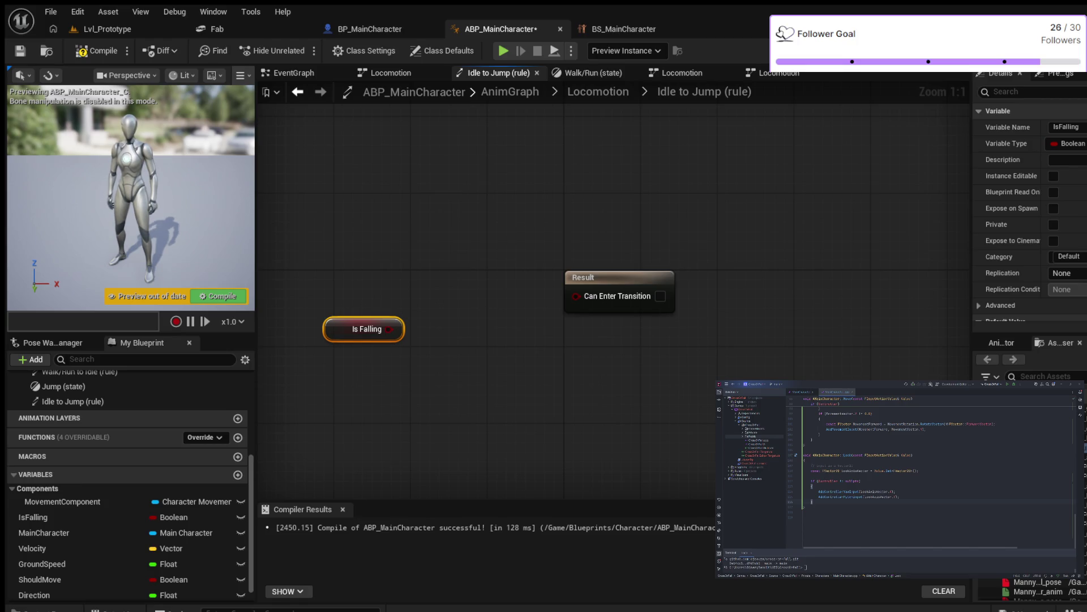
{"action": "left_click_drag", "start_coordinate": [495, 358], "coordinate": [457, 262]}
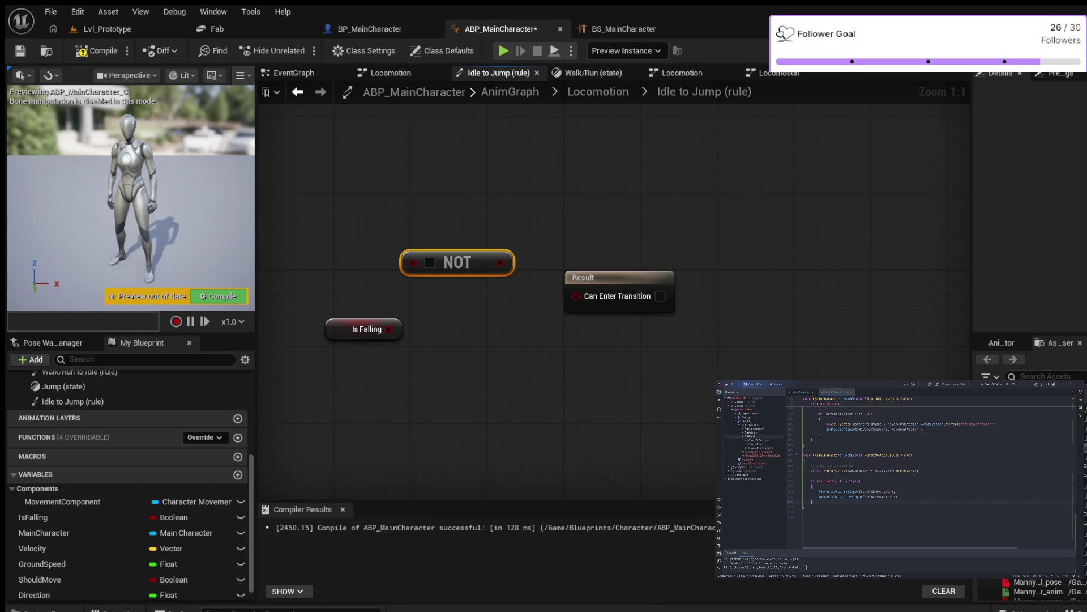
{"action": "left_click_drag", "start_coordinate": [390, 329], "coordinate": [413, 262]}
{"action": "left_click_drag", "start_coordinate": [488, 262], "coordinate": [576, 296]}
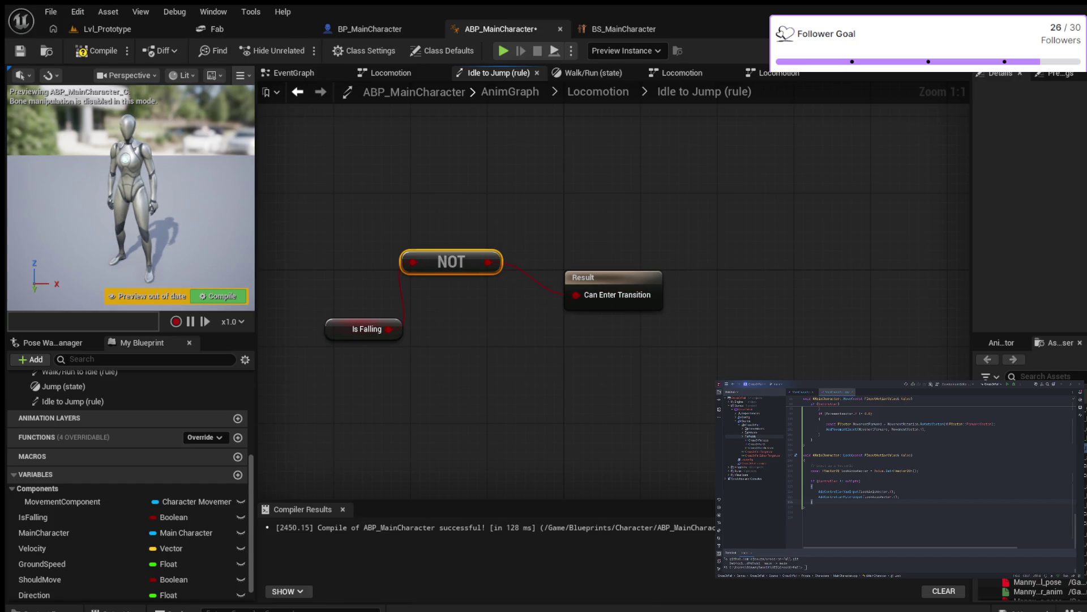
{"action": "left_click", "coordinate": [97, 51]}
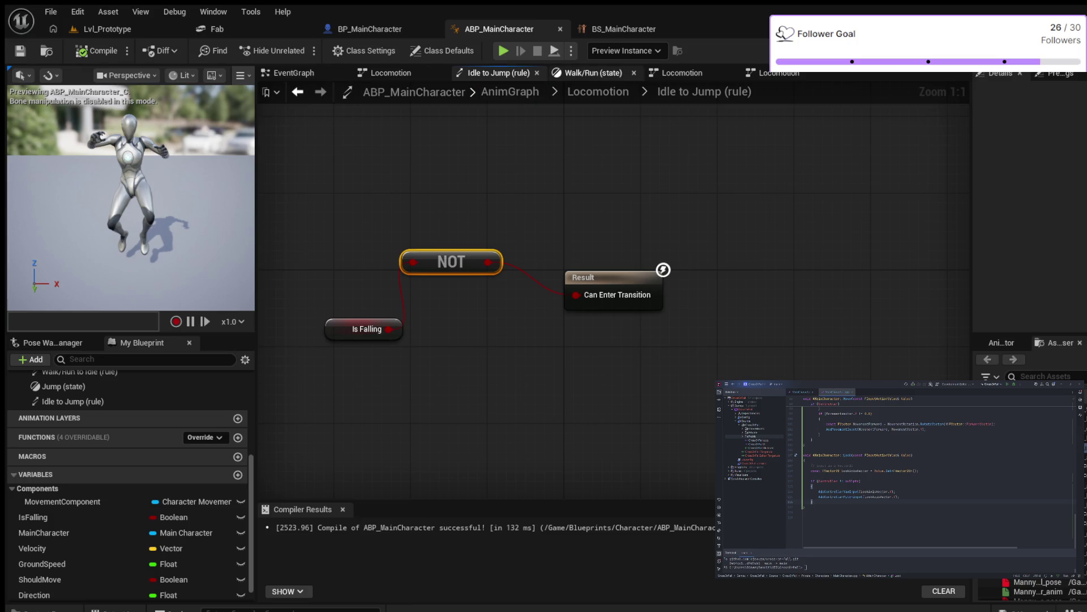
{"action": "left_click", "coordinate": [598, 91]}
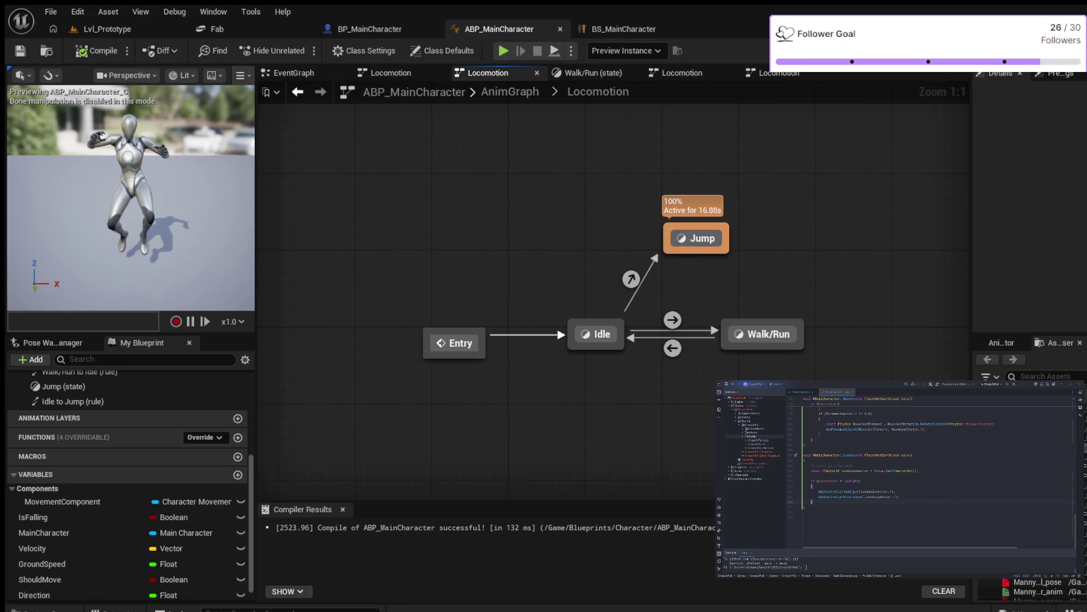
- Add a Jump-to-Idle transition whose rule wires Is Falling into Can Enter Transition, and compile
{"action": "left_click_drag", "start_coordinate": [696, 252], "coordinate": [596, 334]}
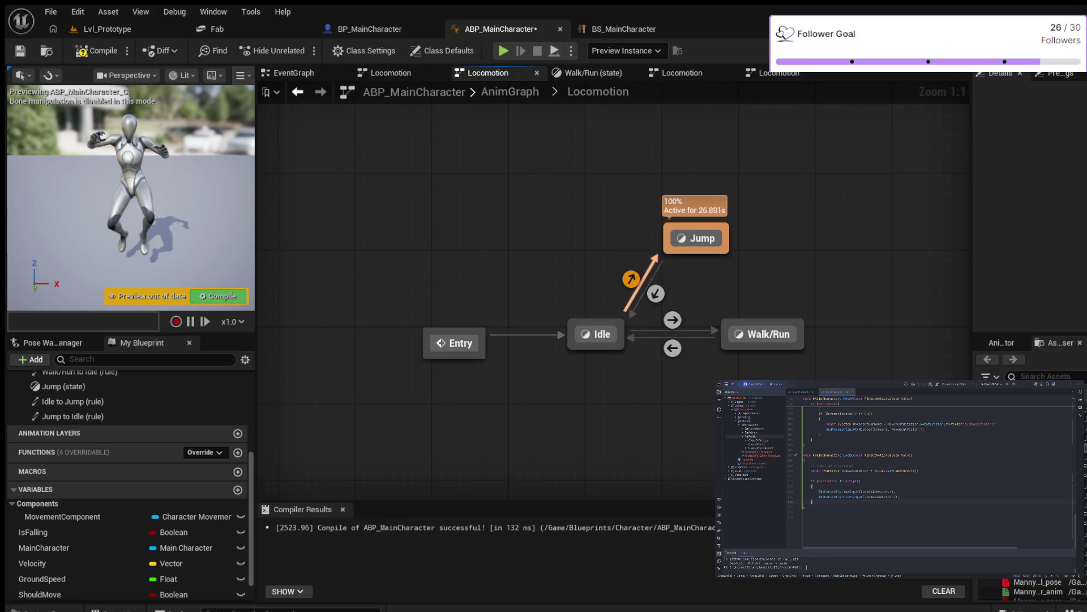
{"action": "double_click", "coordinate": [656, 293]}
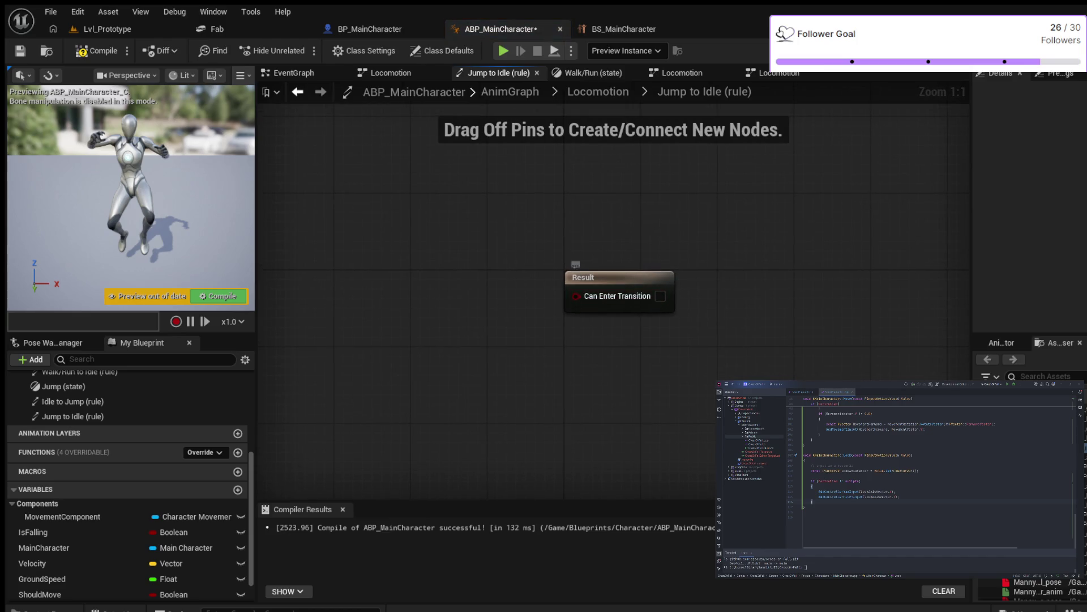
{"action": "left_click", "coordinate": [34, 532]}
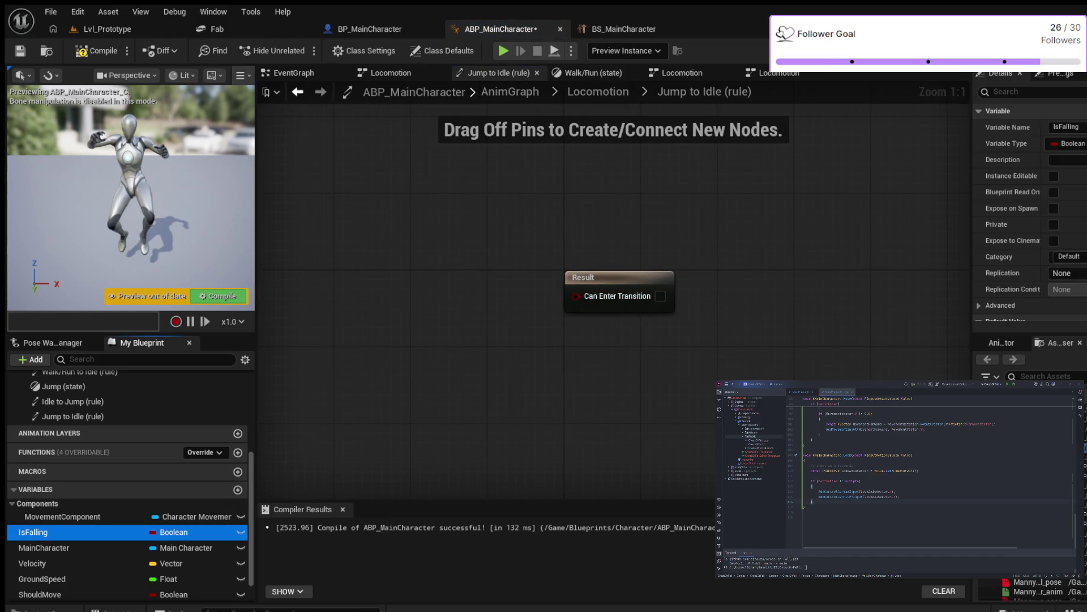
{"action": "left_click_drag", "start_coordinate": [34, 532], "coordinate": [384, 265]}
{"action": "left_click_drag", "start_coordinate": [447, 281], "coordinate": [576, 296]}
{"action": "left_click", "coordinate": [98, 51]}
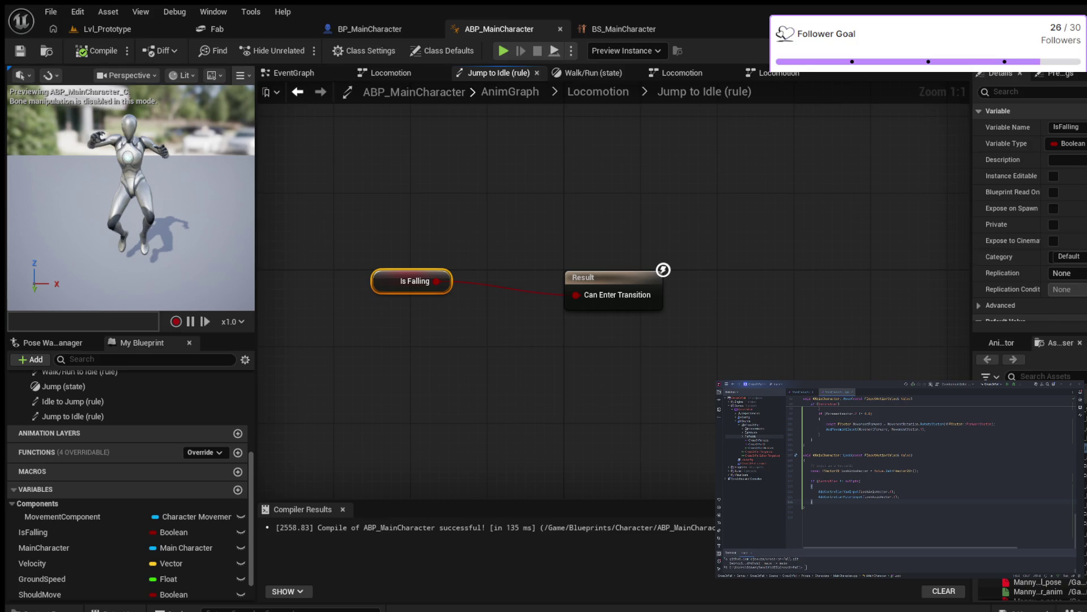
- Set IsFalling's default value to true, recompile, and start a play test in Lvl_Prototype
{"action": "left_click_drag", "start_coordinate": [972, 227], "coordinate": [930, 227]}
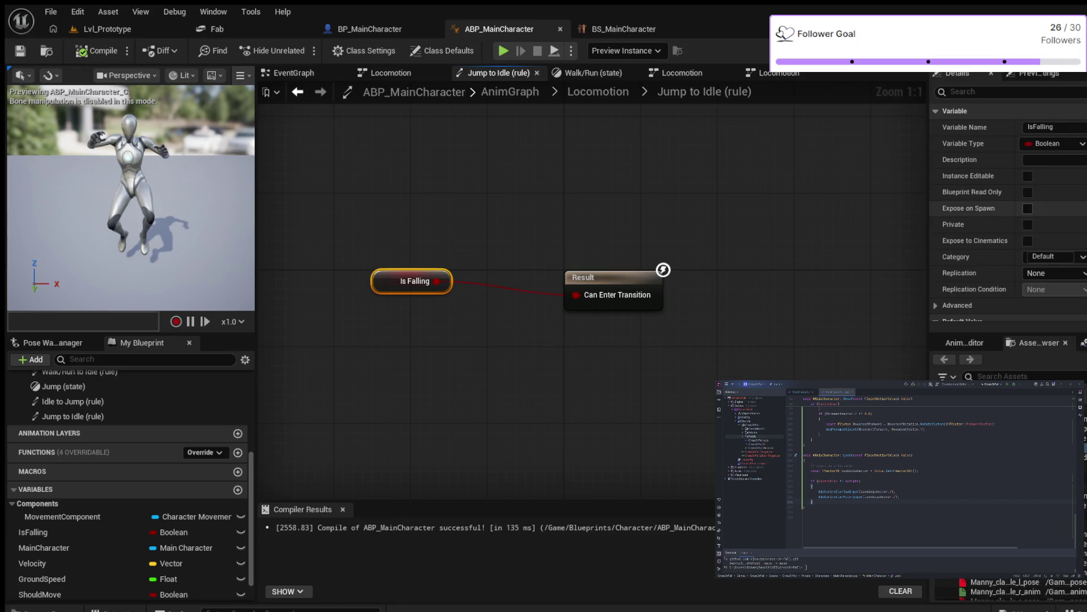
{"action": "scroll", "coordinate": [1008, 227], "scroll_direction": "down", "scroll_amount": 1}
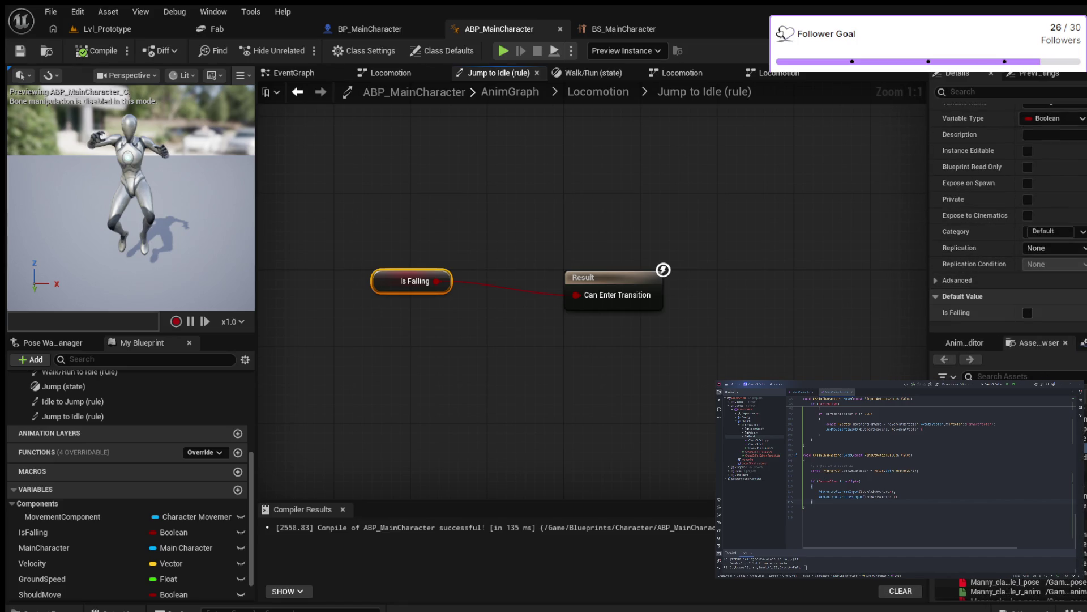
{"action": "left_click", "coordinate": [1028, 313]}
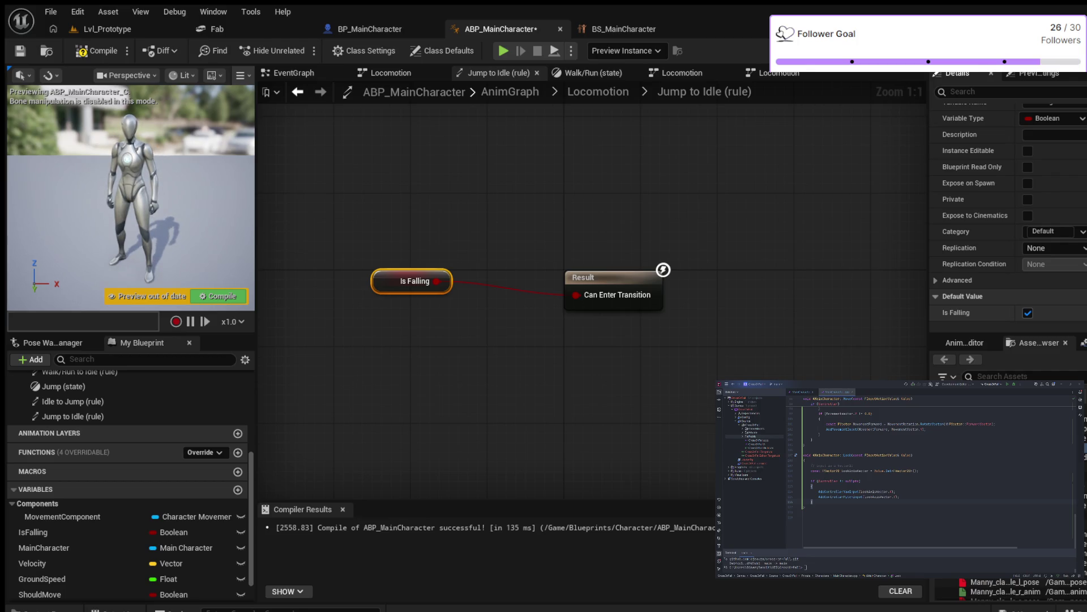
{"action": "left_click", "coordinate": [1027, 313]}
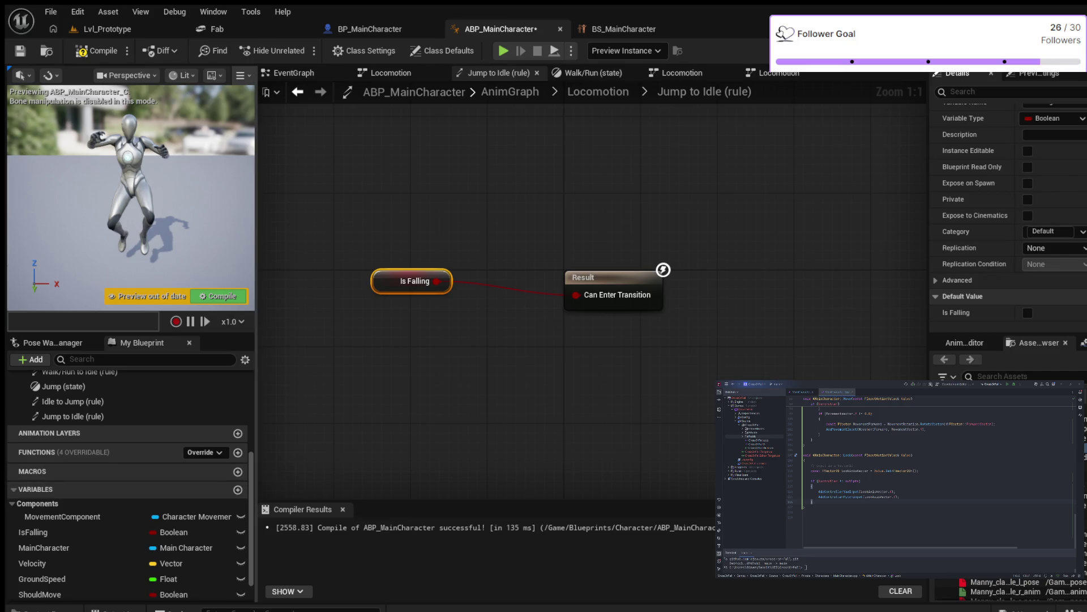
{"action": "scroll", "coordinate": [131, 498], "scroll_direction": "down", "scroll_amount": 1}
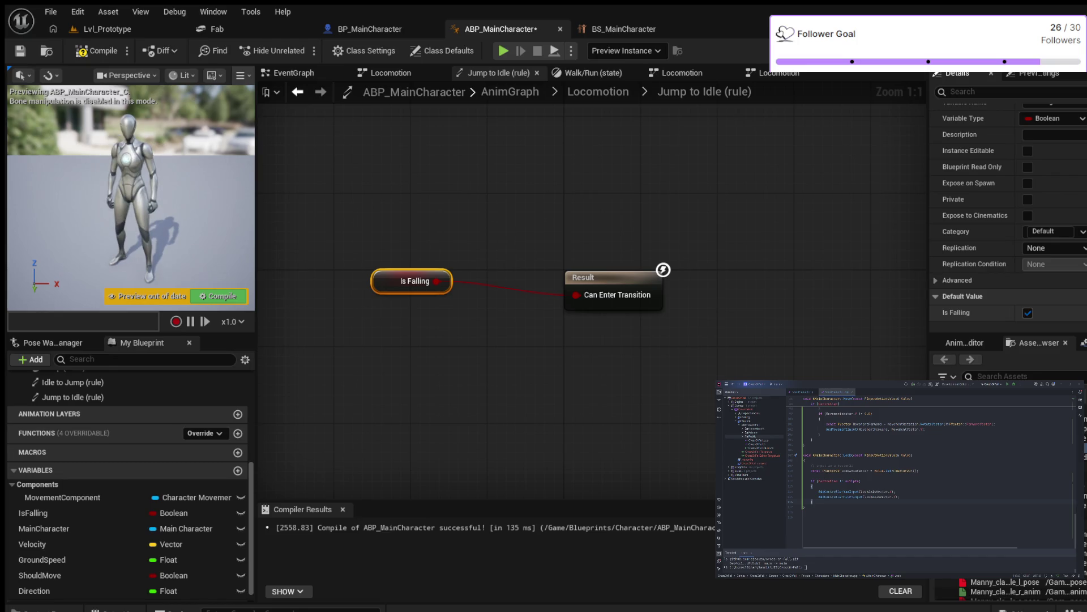
{"action": "left_click", "coordinate": [1028, 312]}
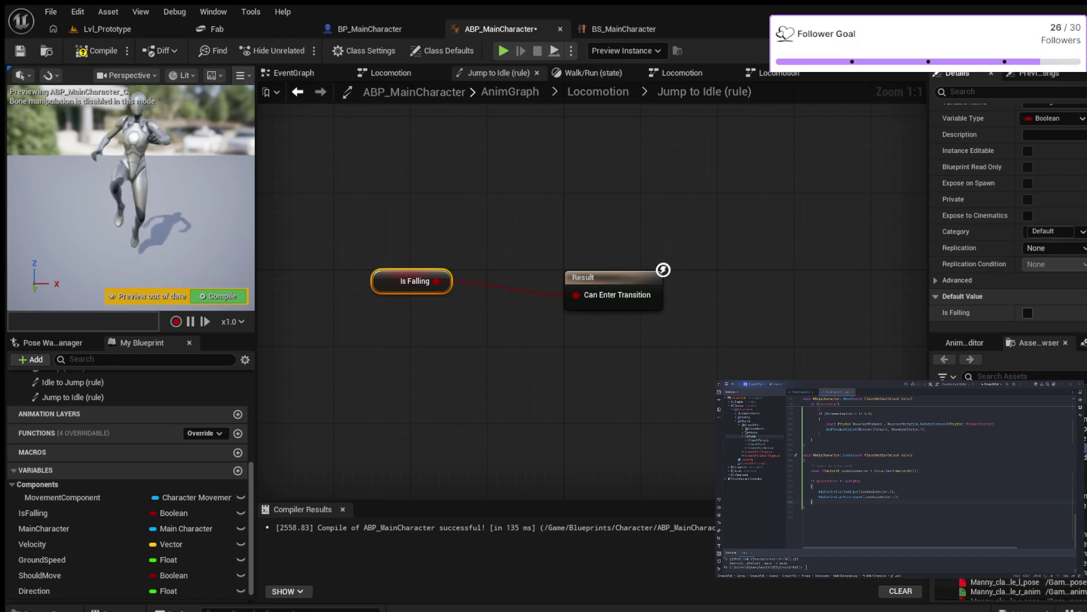
{"action": "left_click", "coordinate": [97, 51]}
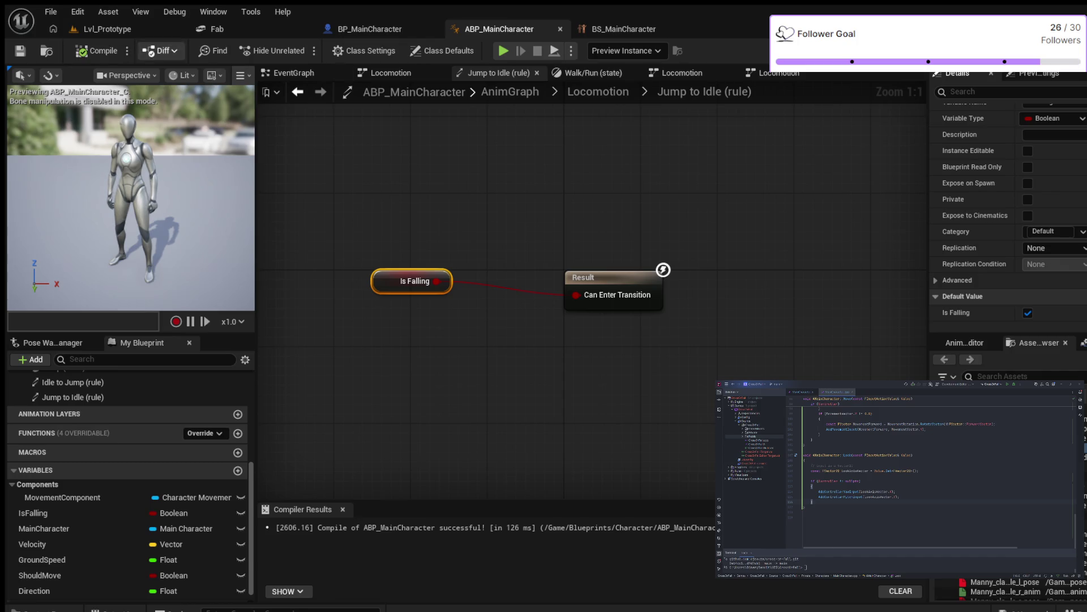
{"action": "left_click", "coordinate": [107, 29]}
{"action": "key", "text": "alt+p"}
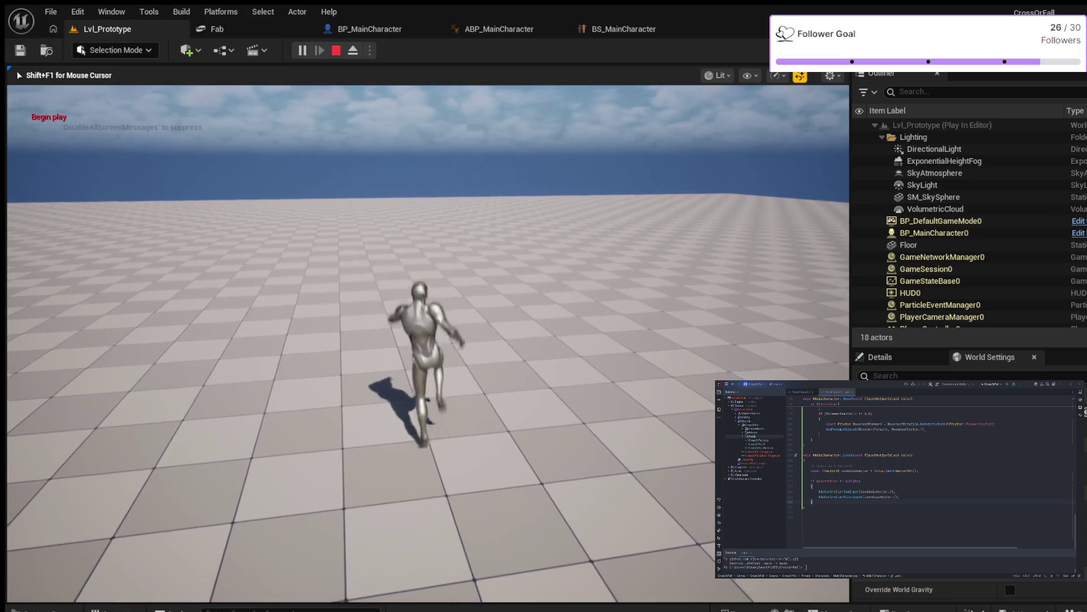
- Run and jump the character with W and Space, stop the test, and return to ABP_MainCharacter
{"action": "key", "text": "space"}
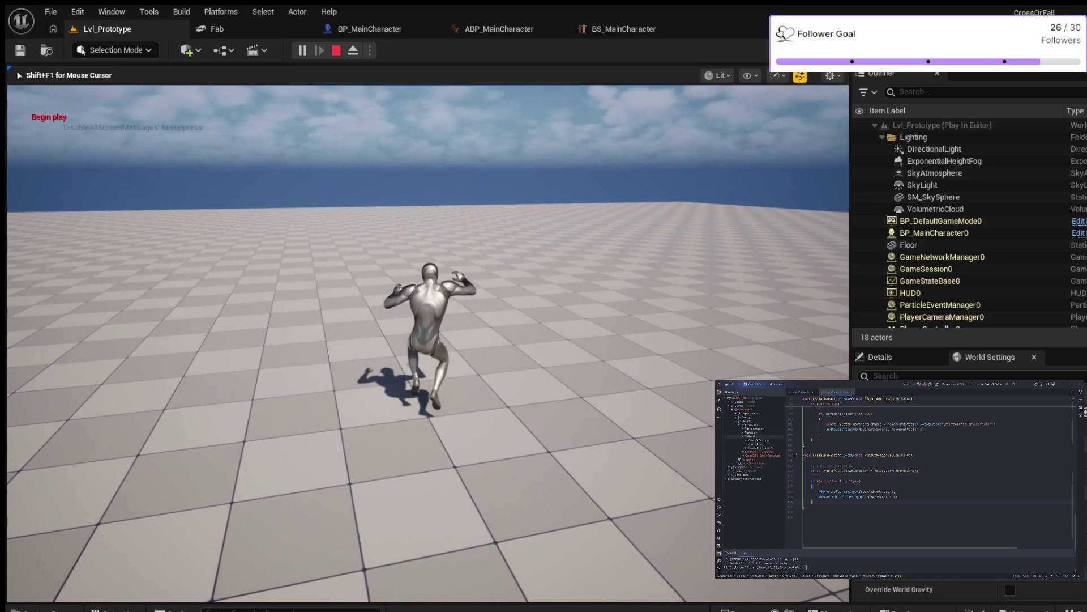
{"action": "key", "text": "w"}
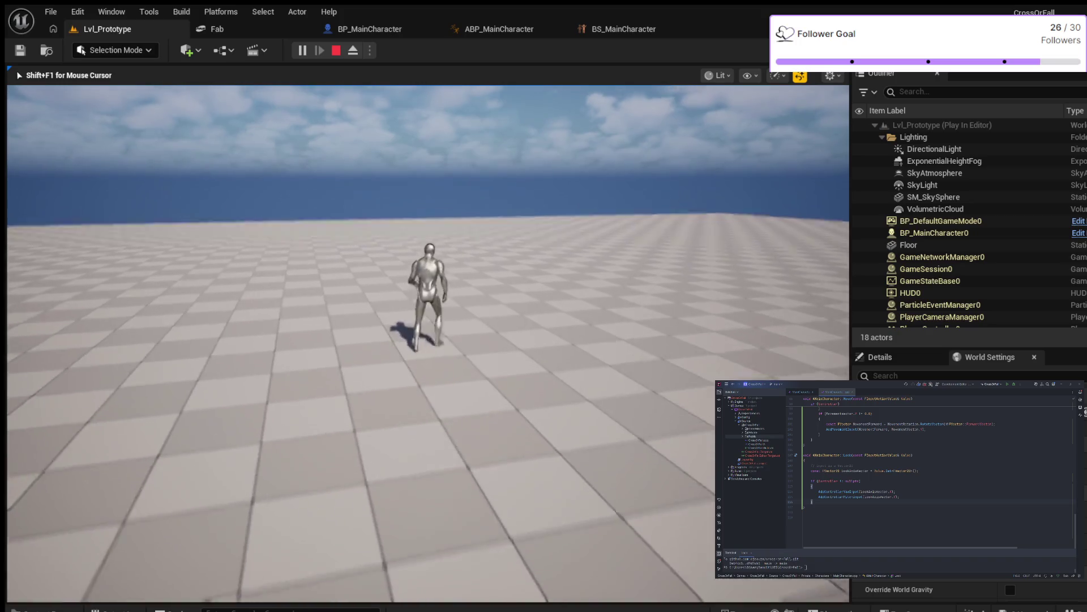
{"action": "key", "text": "space"}
{"action": "key", "text": "Escape"}
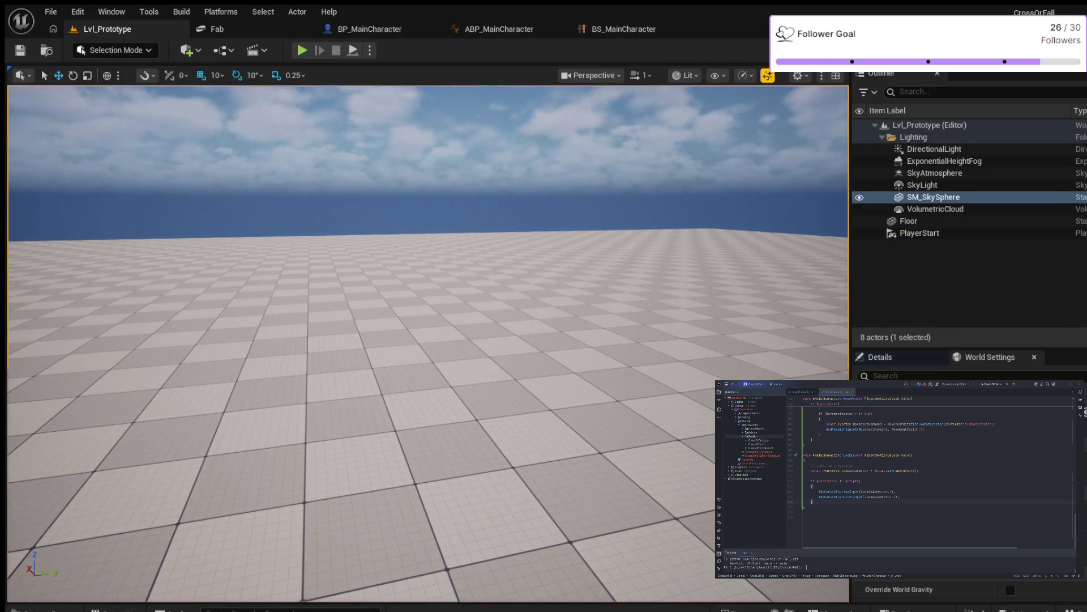
{"action": "left_click", "coordinate": [498, 29]}
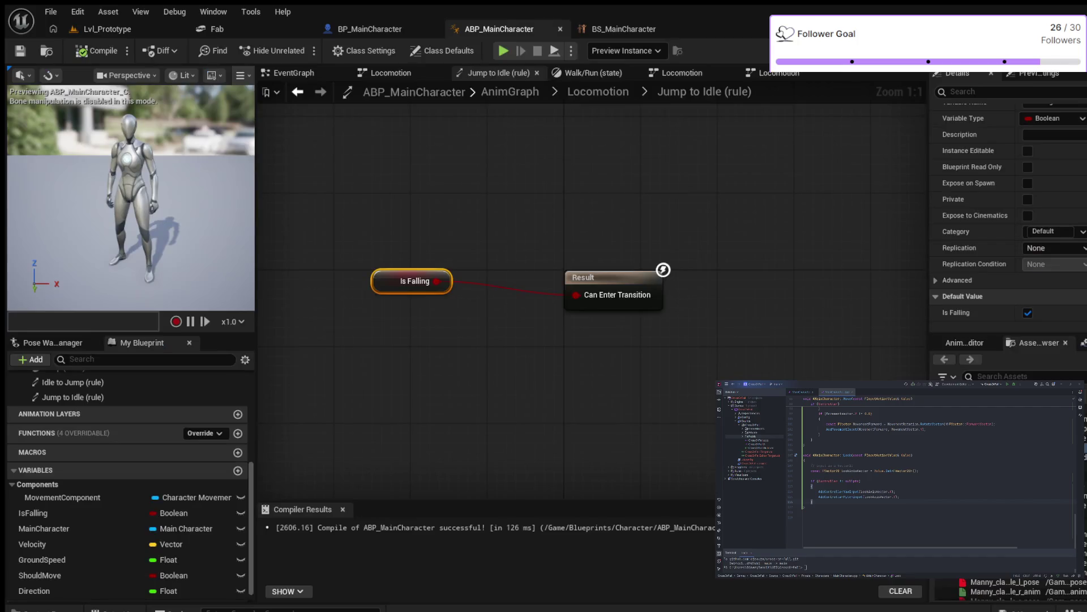
- In the Locomotion state machine, make Idle to Jump an automatic rule-based transition
{"action": "scroll", "coordinate": [511, 221], "scroll_direction": "down", "scroll_amount": 2}
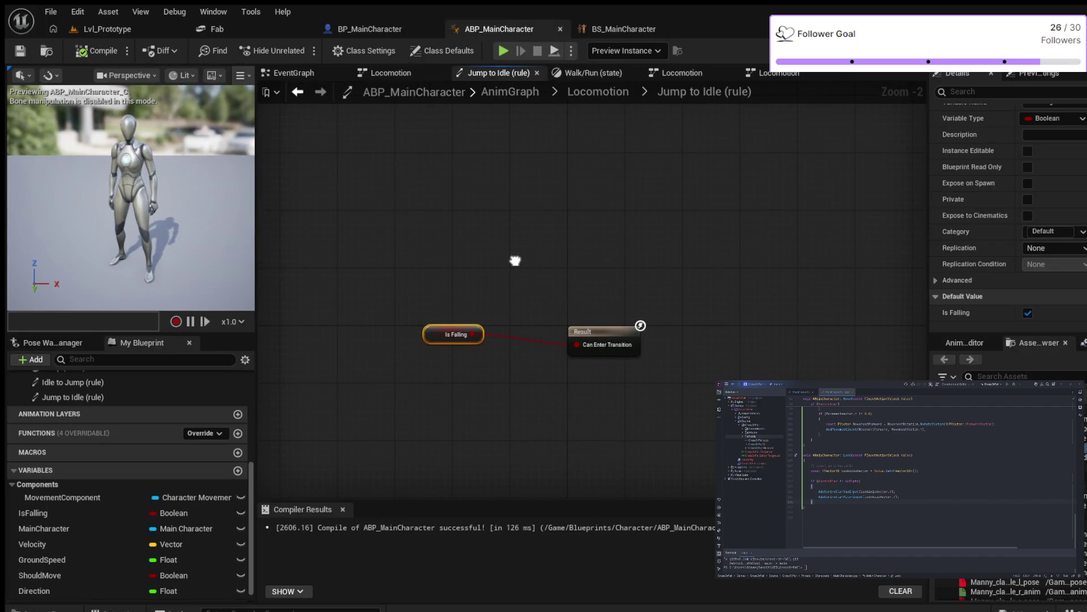
{"action": "left_click", "coordinate": [598, 91]}
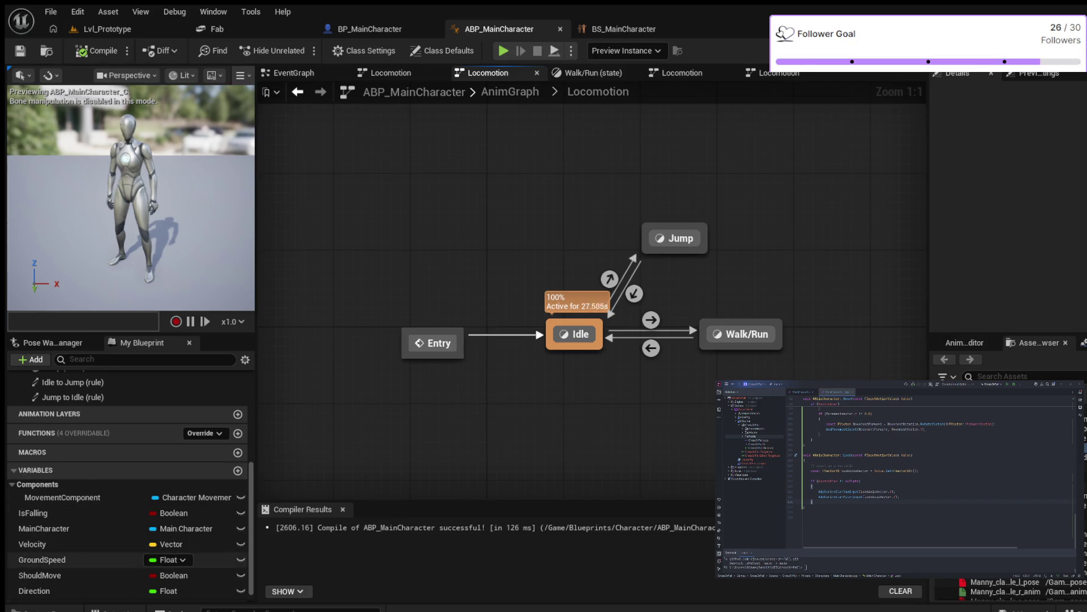
{"action": "scroll", "coordinate": [187, 514], "scroll_direction": "down", "scroll_amount": 1}
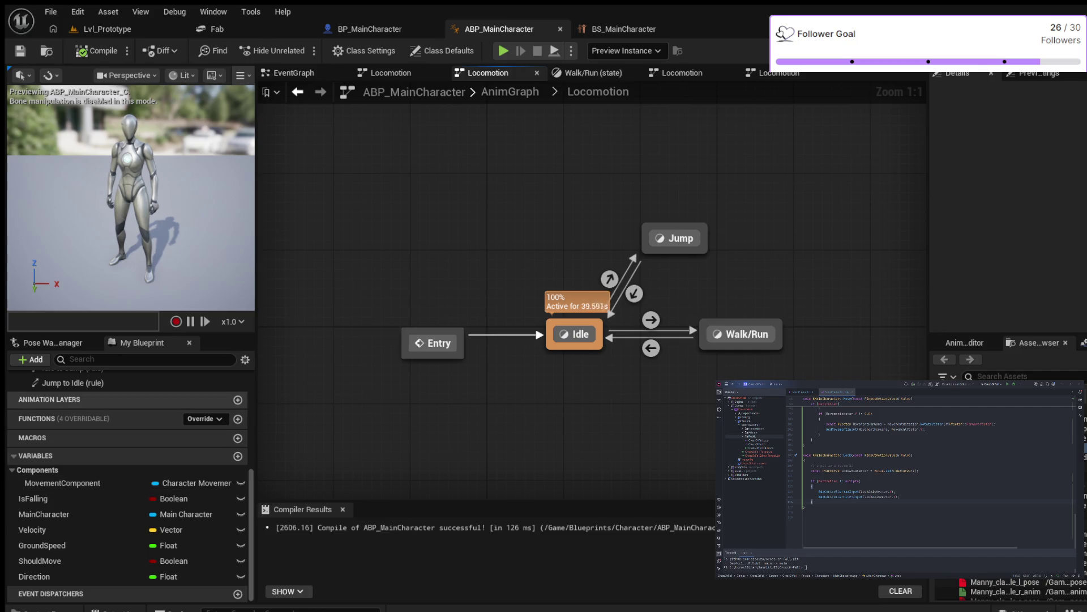
{"action": "scroll", "coordinate": [491, 190], "scroll_direction": "down", "scroll_amount": 1}
{"action": "scroll", "coordinate": [502, 194], "scroll_direction": "up", "scroll_amount": 1}
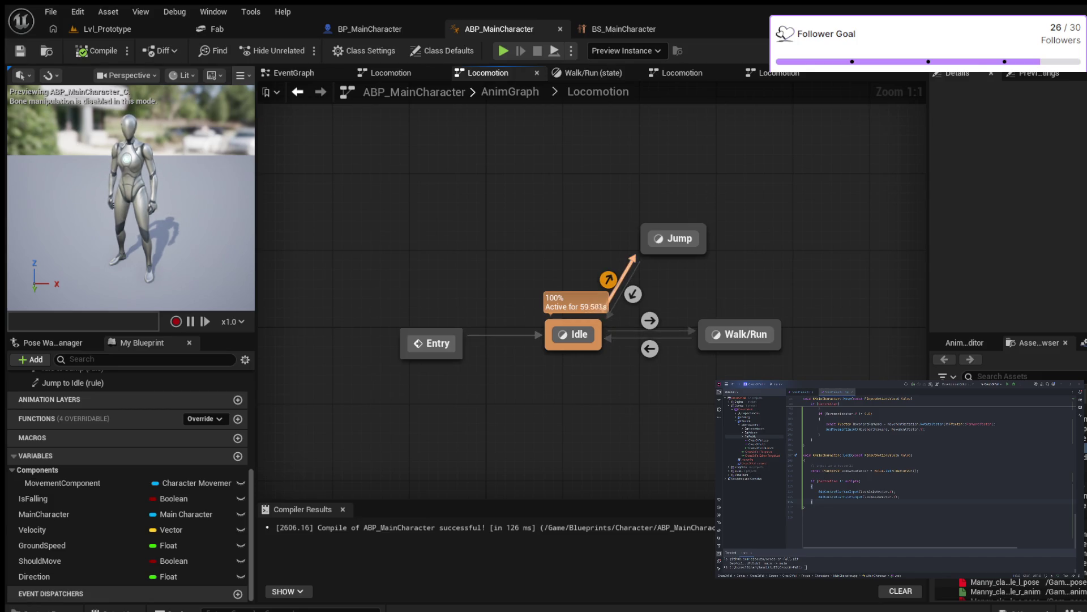
{"action": "left_click", "coordinate": [608, 280]}
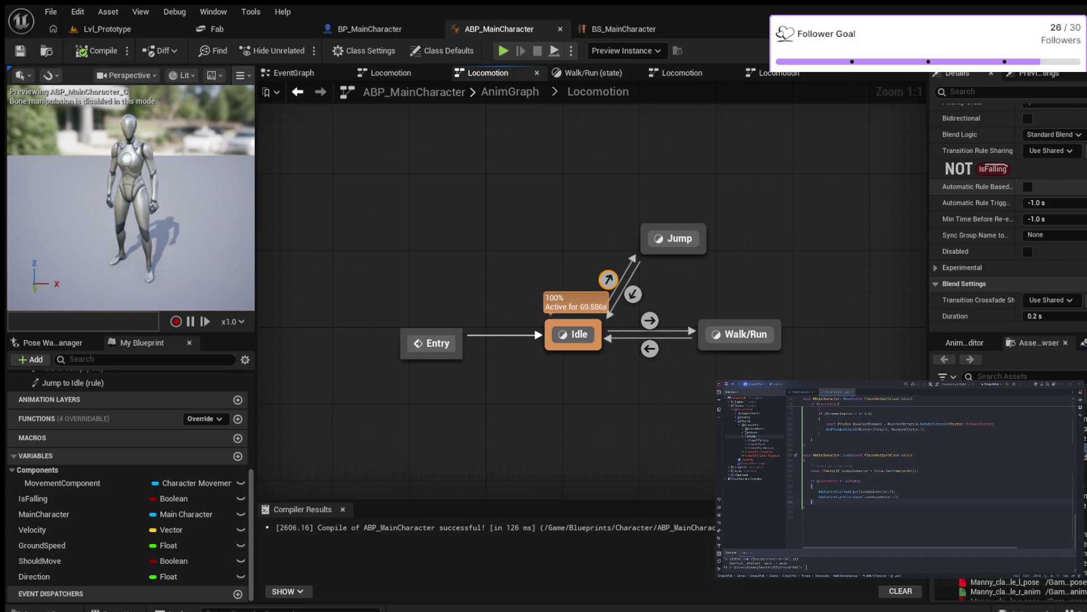
{"action": "scroll", "coordinate": [974, 226], "scroll_direction": "up", "scroll_amount": 1}
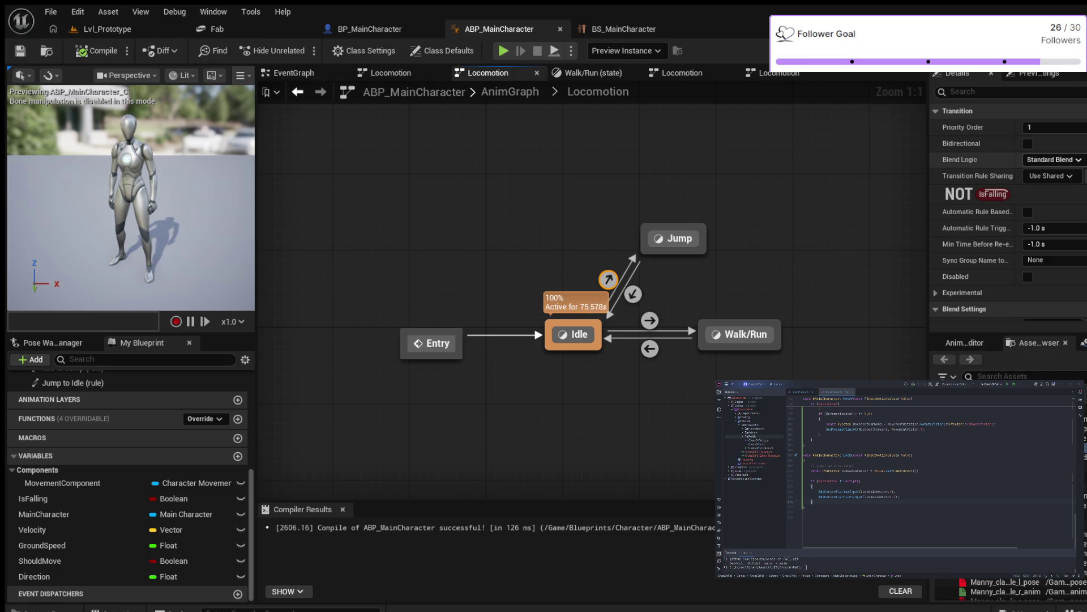
{"action": "scroll", "coordinate": [974, 159], "scroll_direction": "down", "scroll_amount": 4}
{"action": "scroll", "coordinate": [974, 211], "scroll_direction": "down", "scroll_amount": 4}
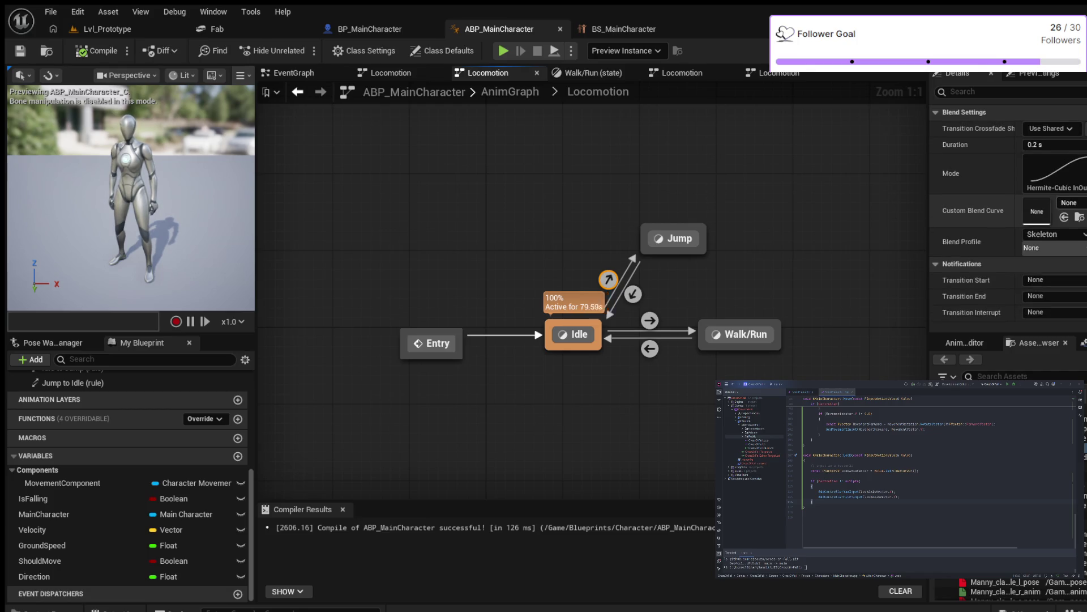
{"action": "scroll", "coordinate": [975, 211], "scroll_direction": "up", "scroll_amount": 4}
{"action": "scroll", "coordinate": [974, 211], "scroll_direction": "up", "scroll_amount": 2}
{"action": "left_click", "coordinate": [1028, 169]}
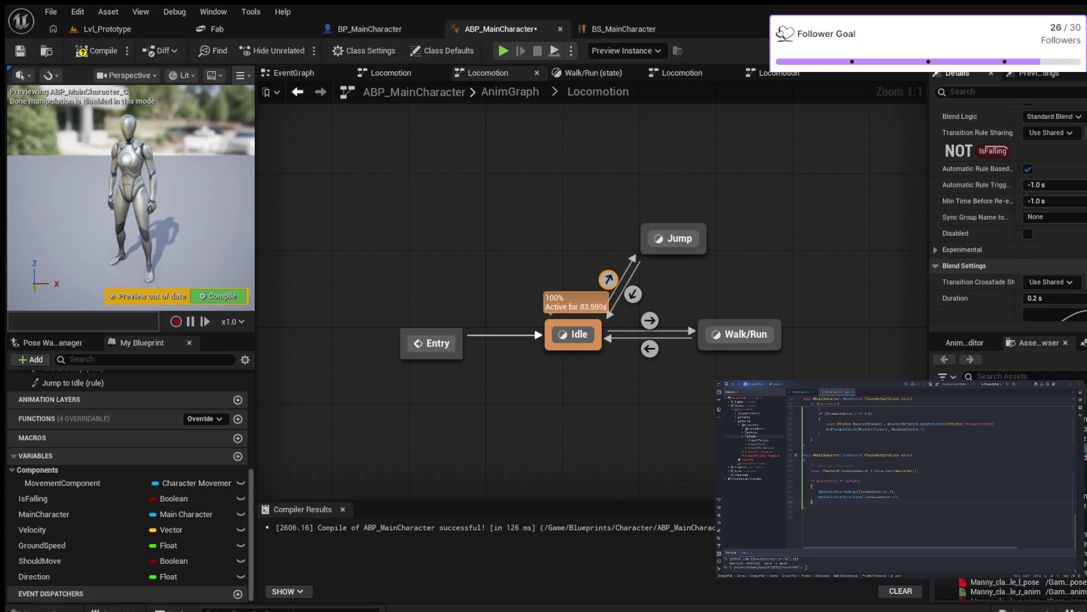
- Recompile, simulate briefly, then switch to the Lvl_Prototype level
{"action": "left_click", "coordinate": [97, 50]}
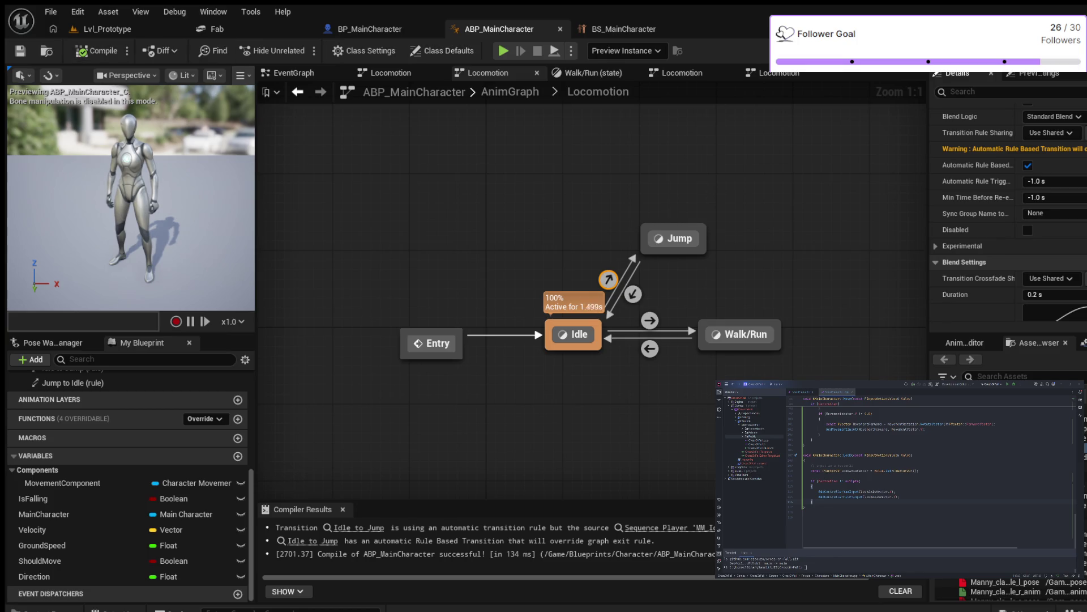
{"action": "left_click", "coordinate": [502, 50]}
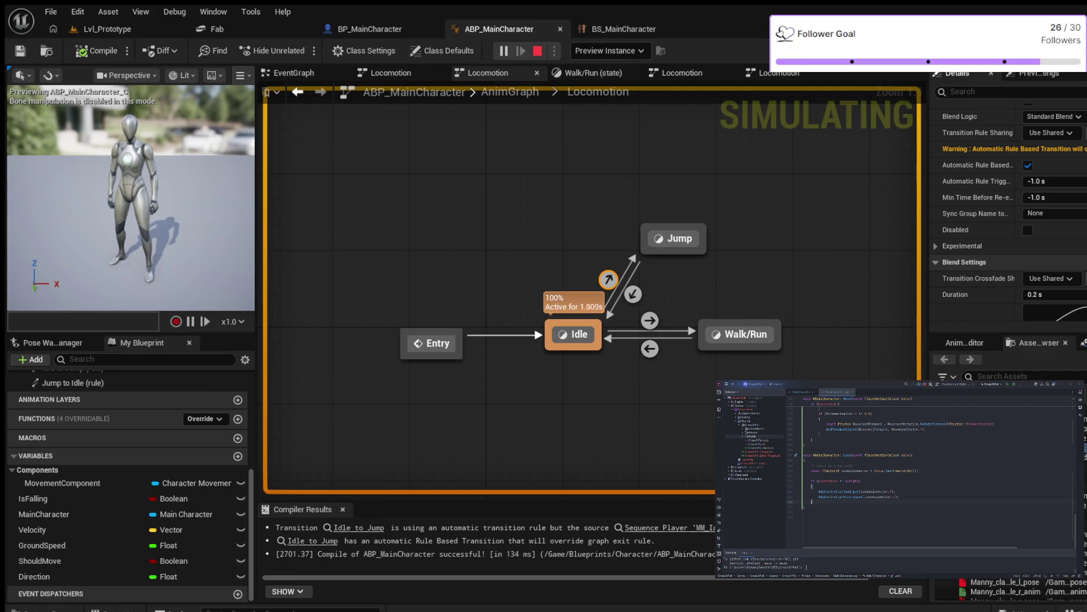
{"action": "key", "text": "Escape"}
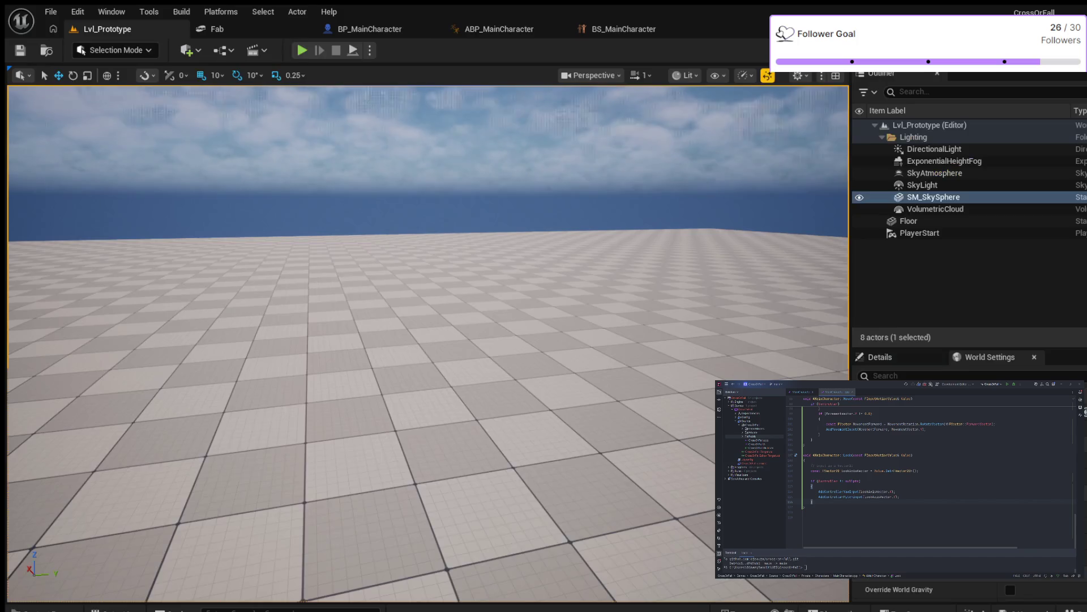
{"action": "left_click", "coordinate": [108, 29]}
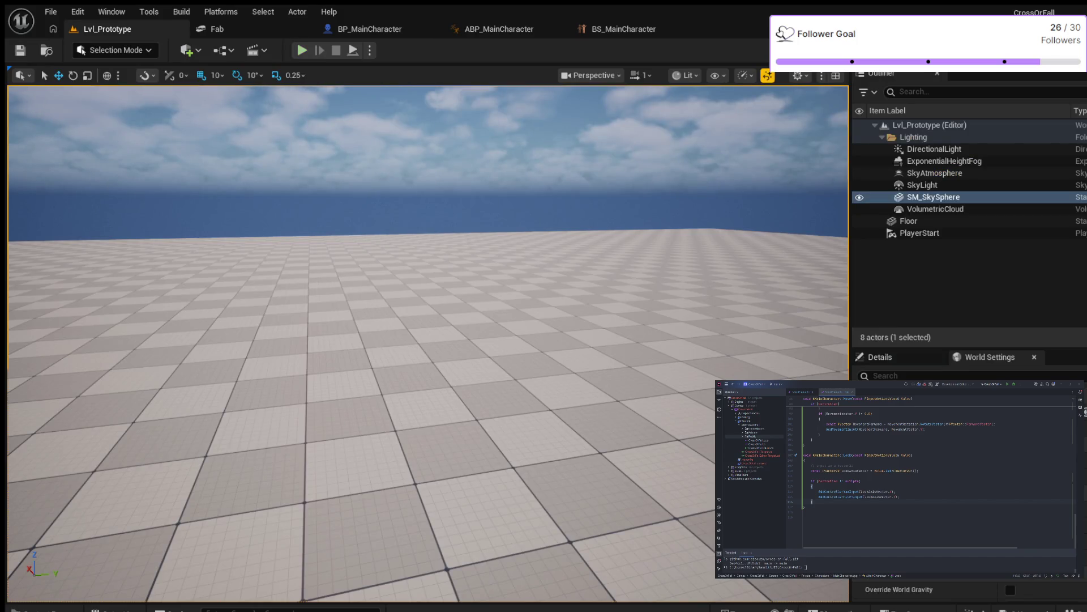
- Play-test Lvl_Prototype running the character forward and left, then stop and return to ABP_MainCharacter
{"action": "key", "text": "alt+p"}
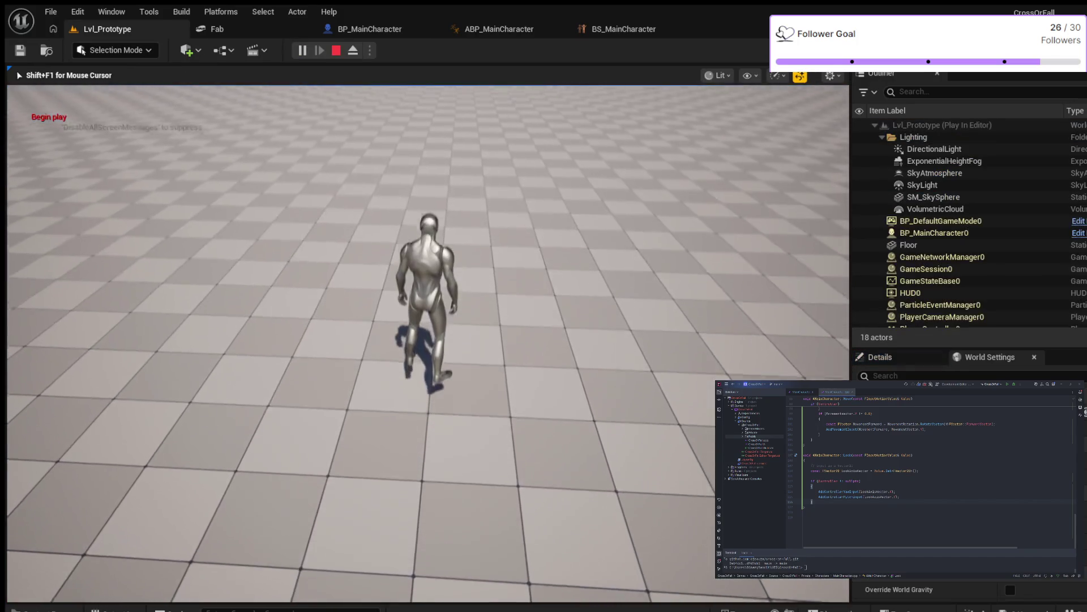
{"action": "key", "text": "w"}
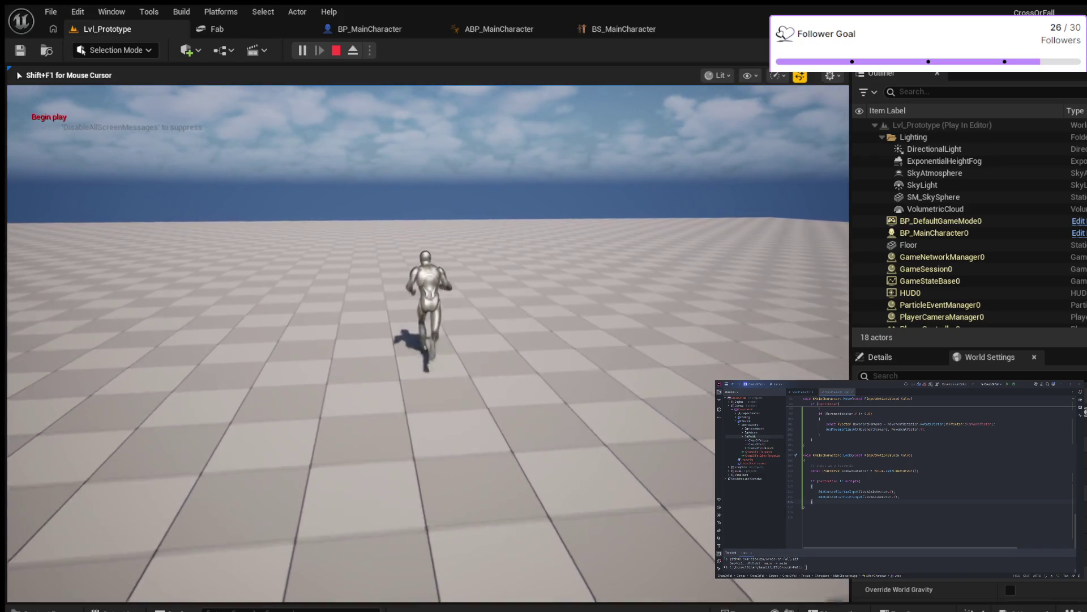
{"action": "key", "text": "a"}
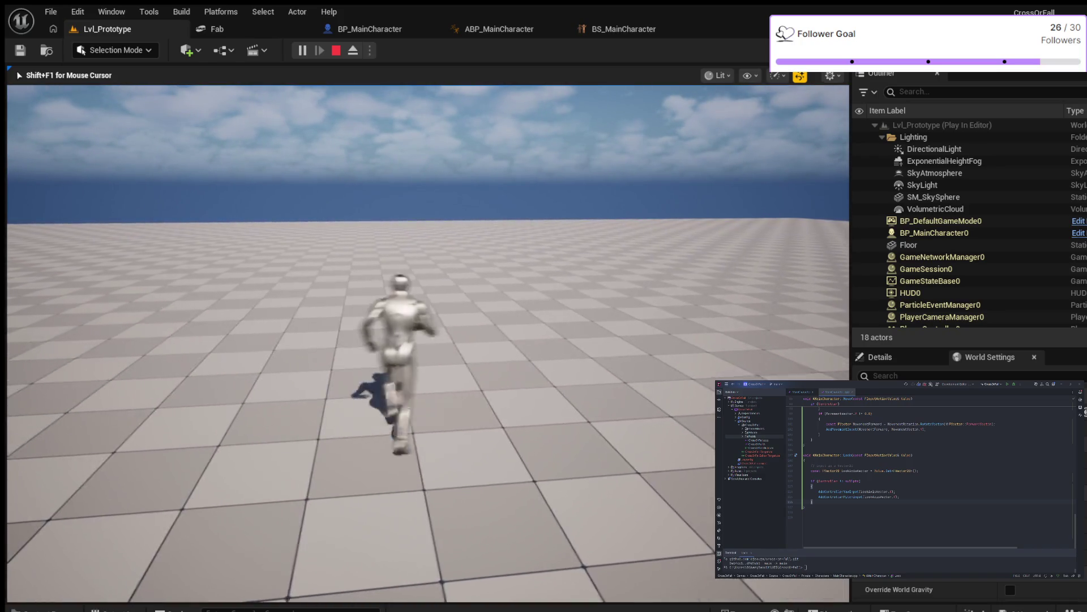
{"action": "key", "text": "Escape"}
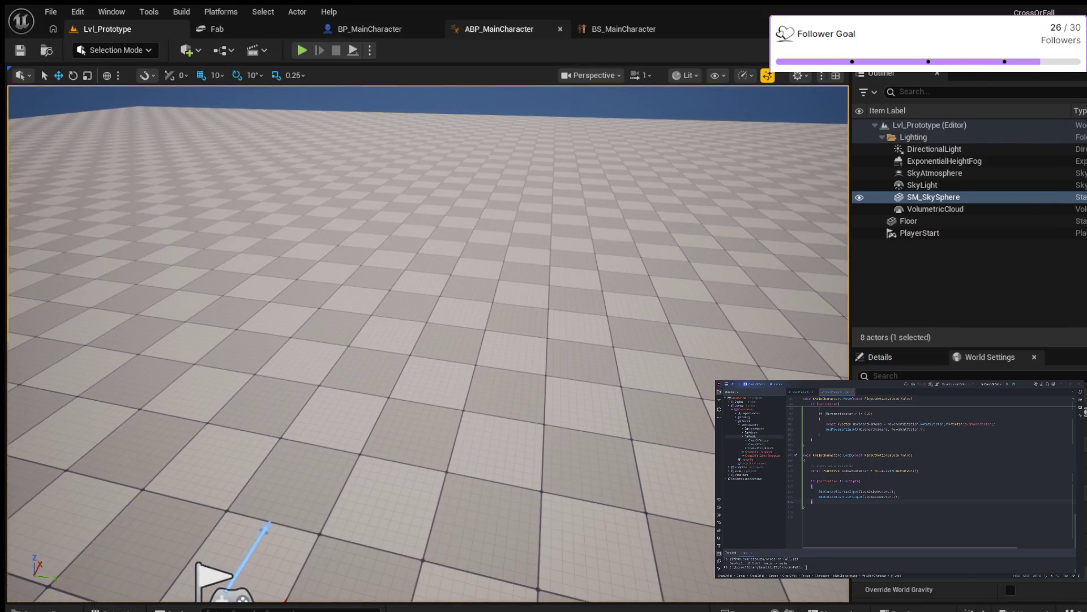
{"action": "left_click", "coordinate": [499, 29]}
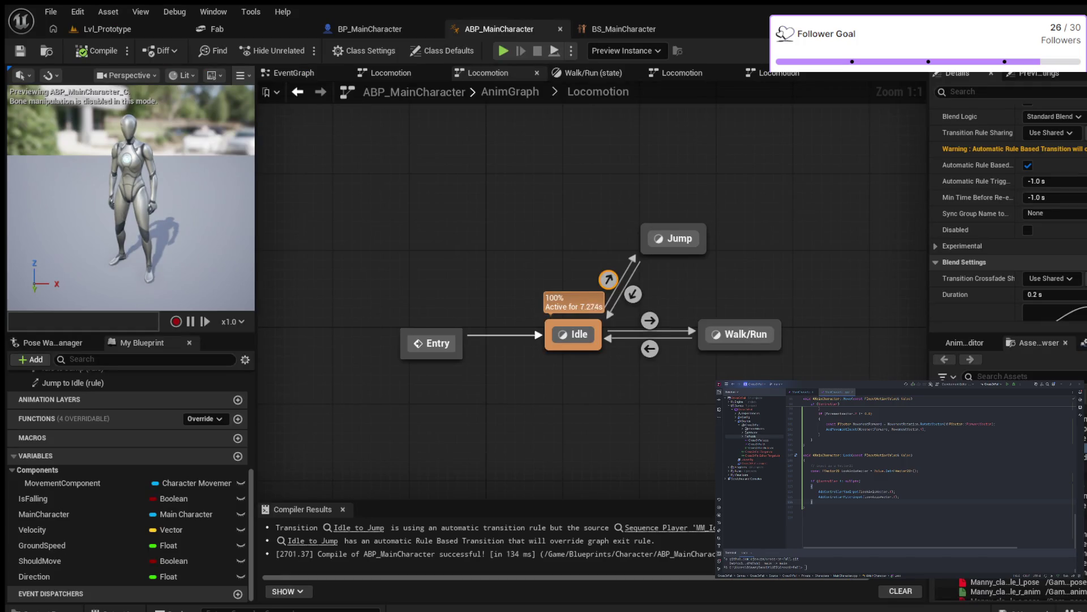
- Turn off the automatic rule-based transition, recompile, and simulate briefly
{"action": "left_click", "coordinate": [1028, 165]}
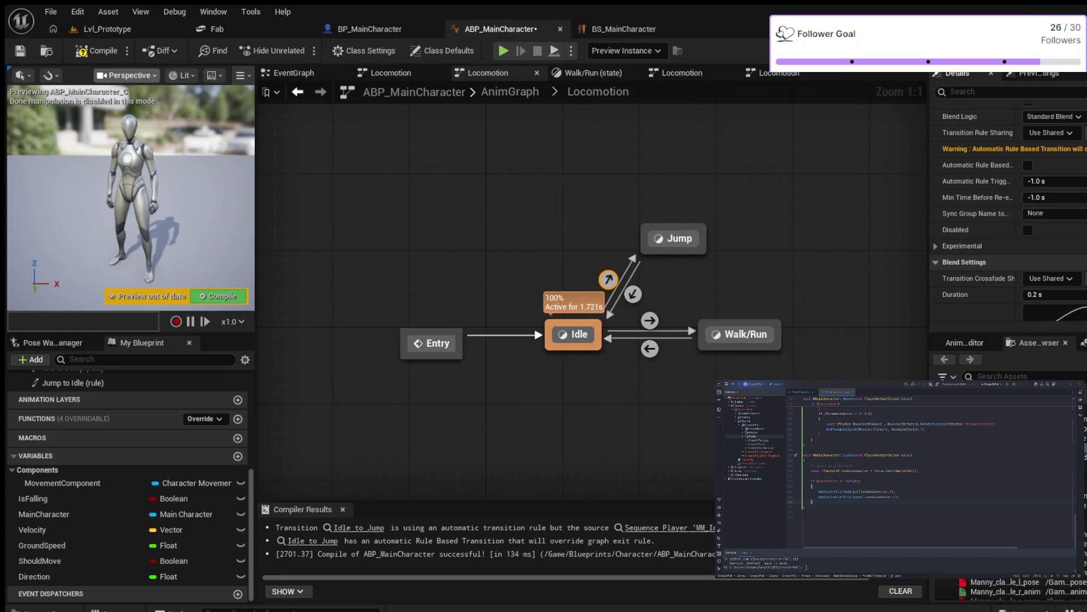
{"action": "left_click", "coordinate": [97, 50]}
{"action": "left_click", "coordinate": [503, 51]}
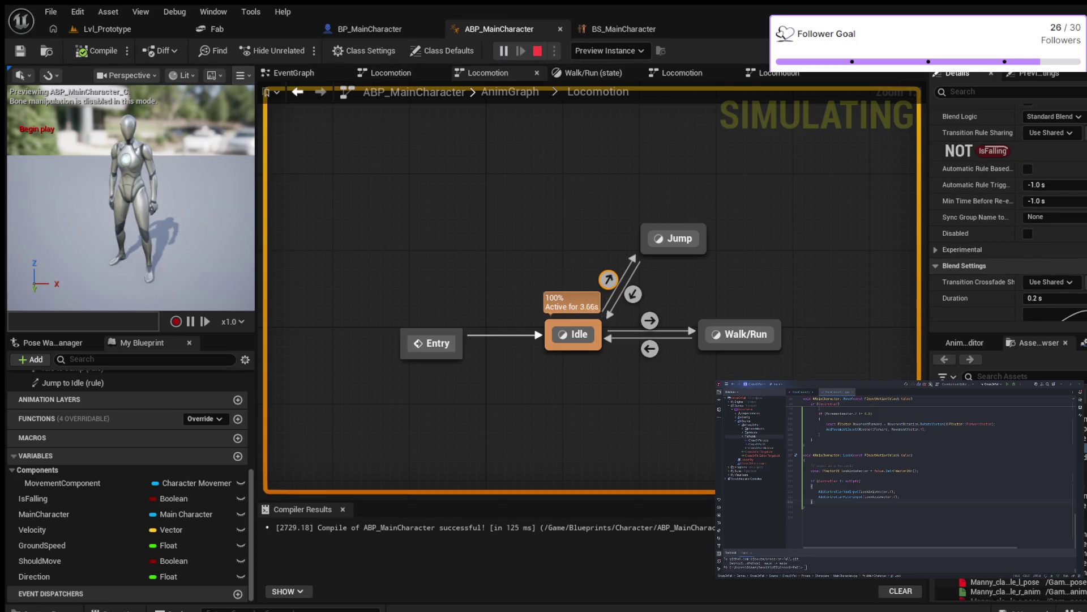
{"action": "key", "text": "Escape"}
- Re-enable the automatic rule-based transition, recompile with F7, and simulate again
{"action": "left_click", "coordinate": [1027, 169]}
{"action": "key", "text": "F7"}
{"action": "key", "text": "alt+s"}
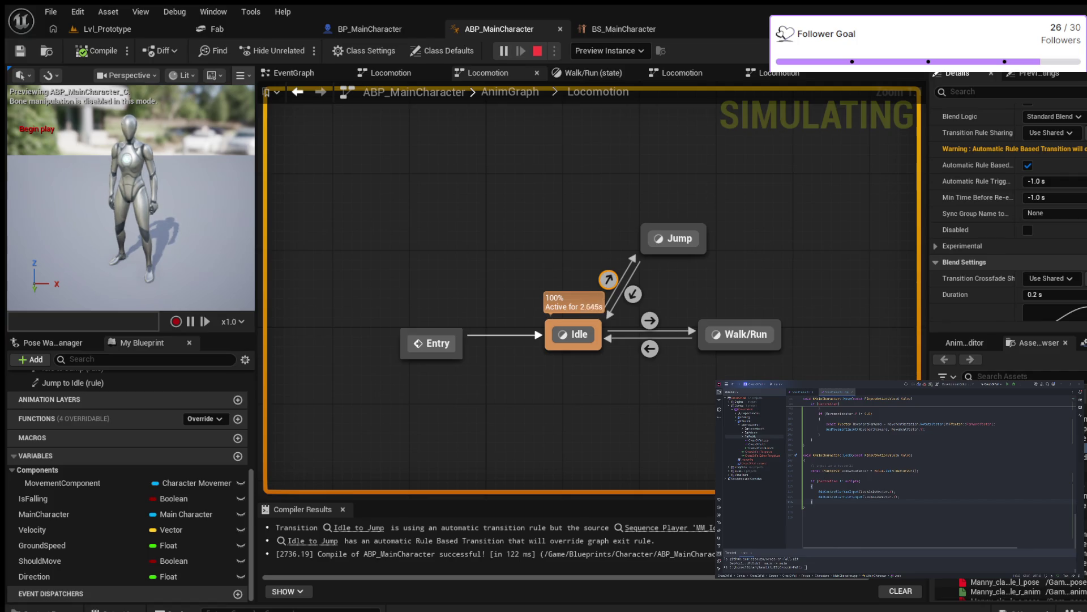
{"action": "key", "text": "Escape"}
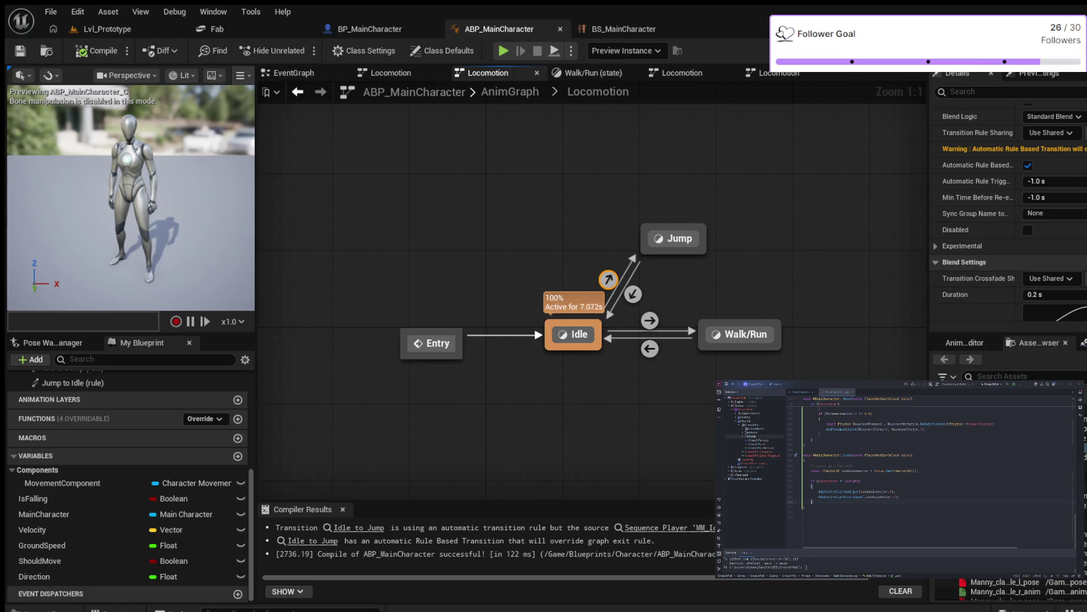
{"action": "left_click", "coordinate": [503, 50]}
- Enable Loop Animation on the Jump state's MM_Jump sequence player and compile
{"action": "double_click", "coordinate": [673, 238]}
{"action": "left_click", "coordinate": [453, 272]}
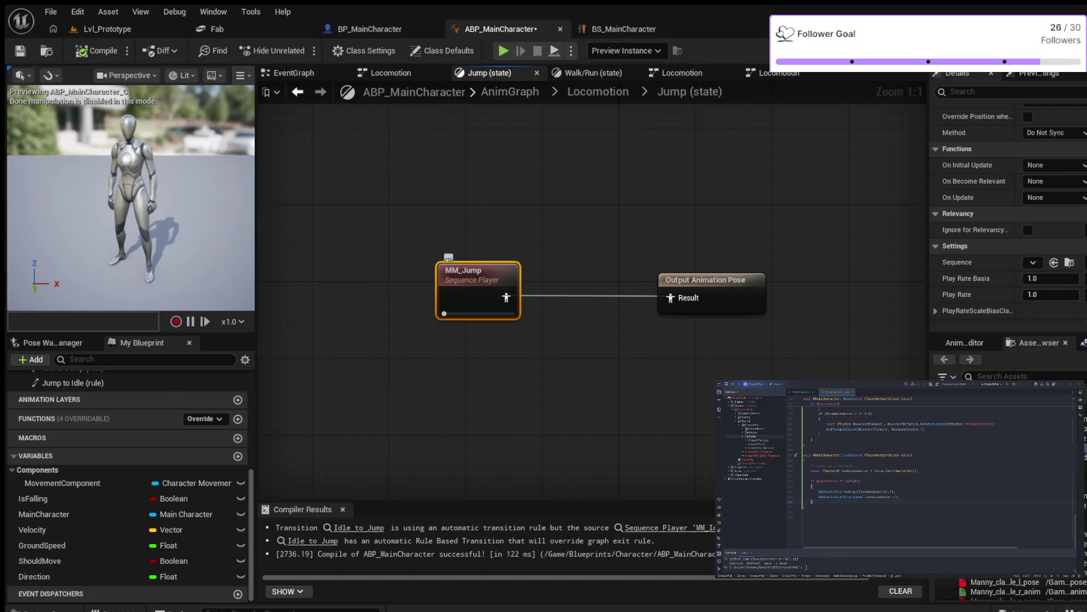
{"action": "double_click", "coordinate": [470, 272]}
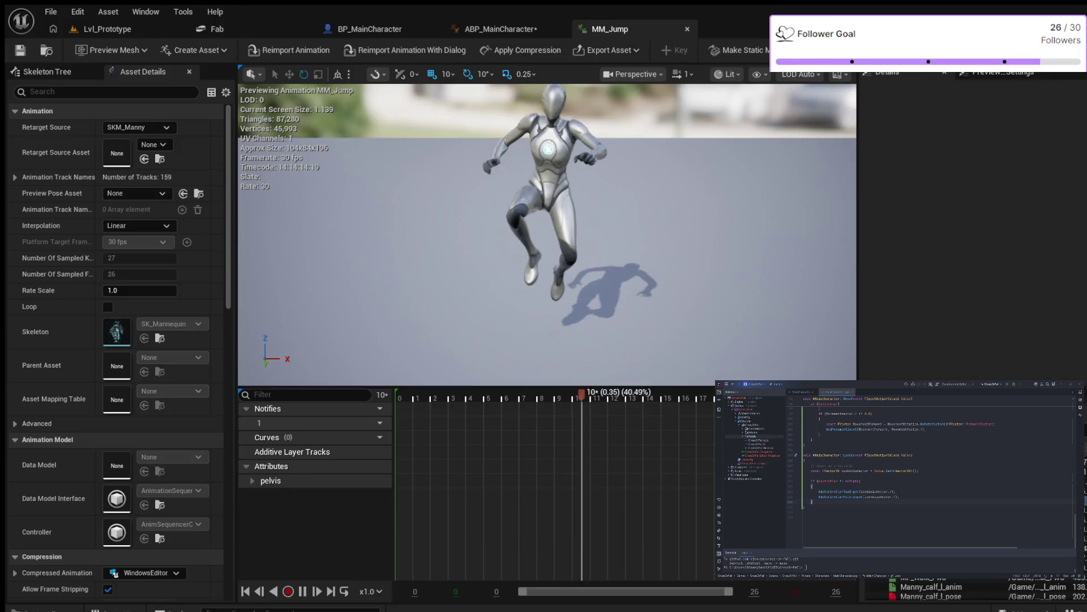
{"action": "key", "text": "ctrl+w"}
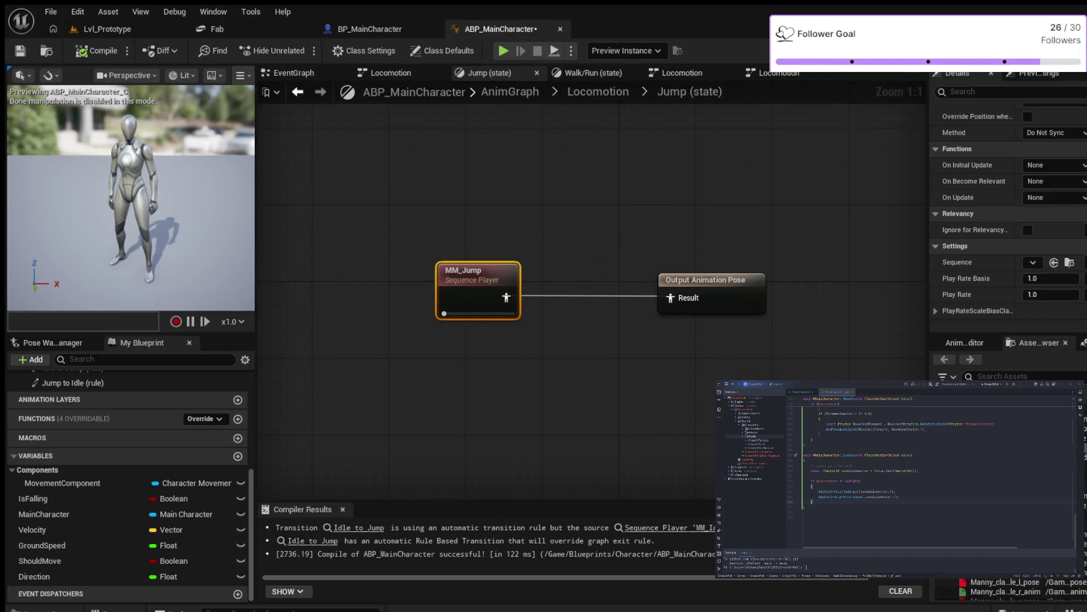
{"action": "scroll", "coordinate": [974, 229], "scroll_direction": "down", "scroll_amount": 3}
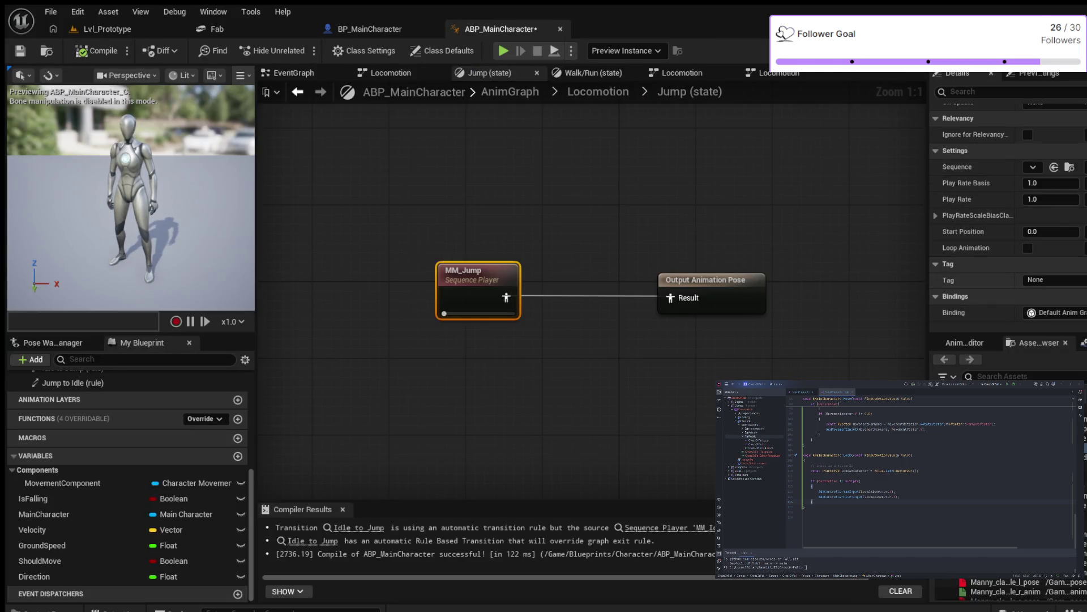
{"action": "left_click", "coordinate": [1028, 248]}
{"action": "left_click", "coordinate": [97, 50]}
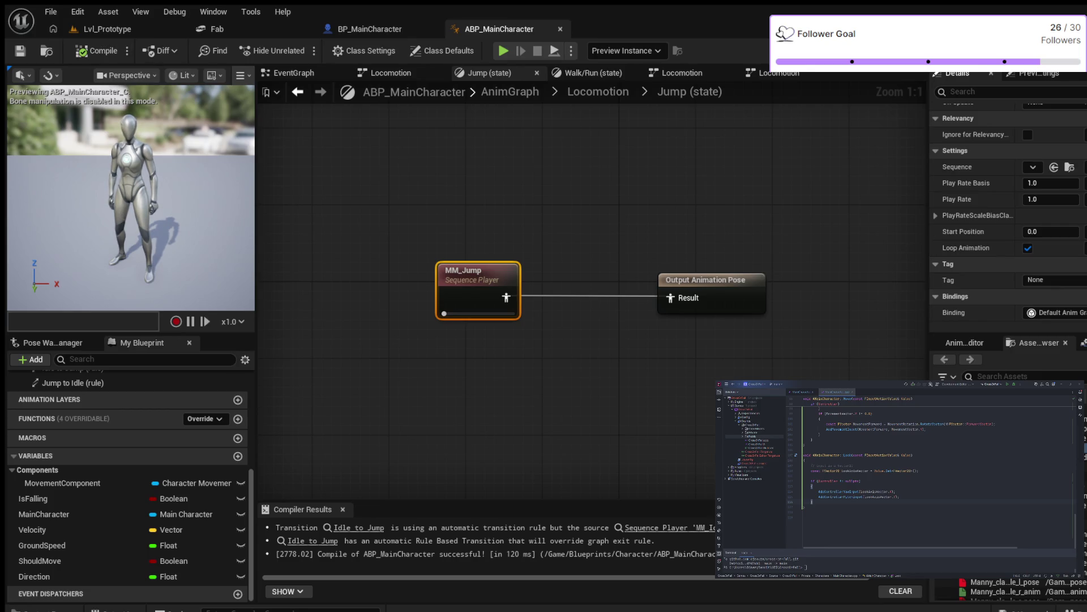
- Run a quick play test, then go back up to the Locomotion state machine
{"action": "left_click", "coordinate": [369, 29]}
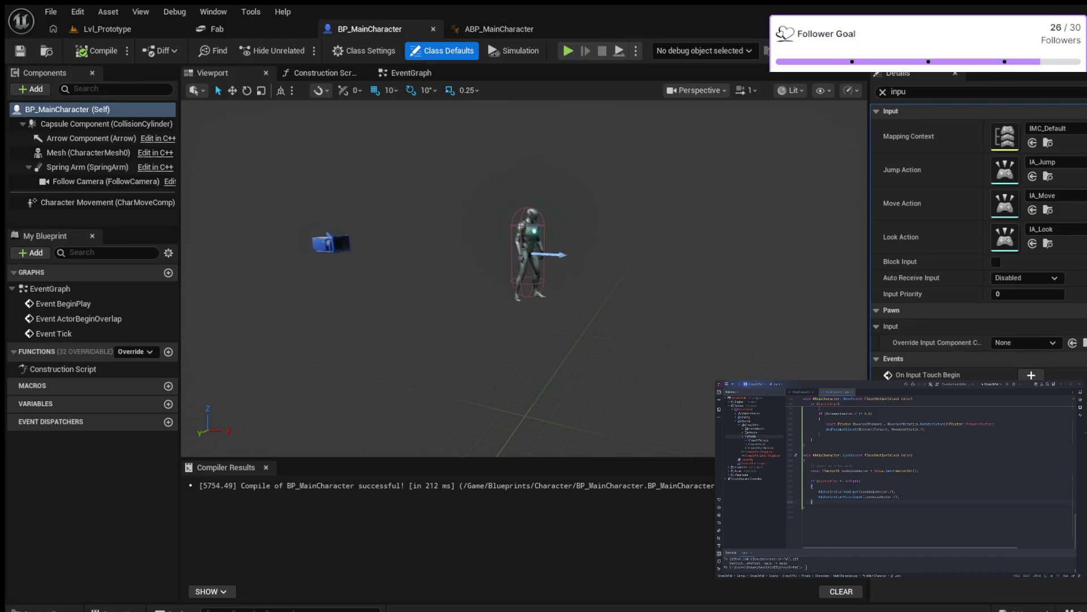
{"action": "left_click", "coordinate": [499, 29]}
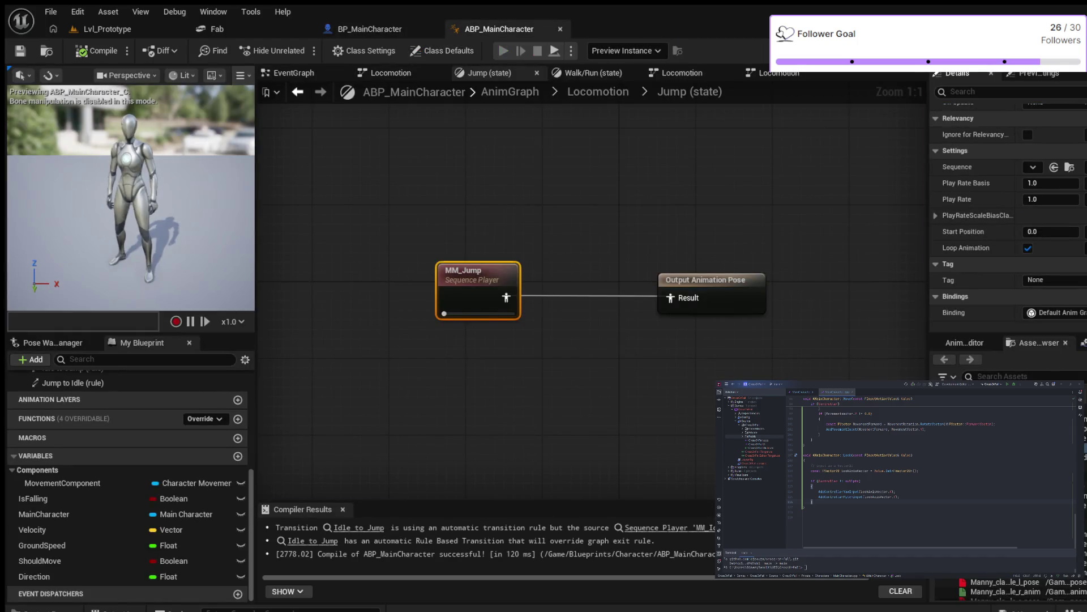
{"action": "key", "text": "alt+p"}
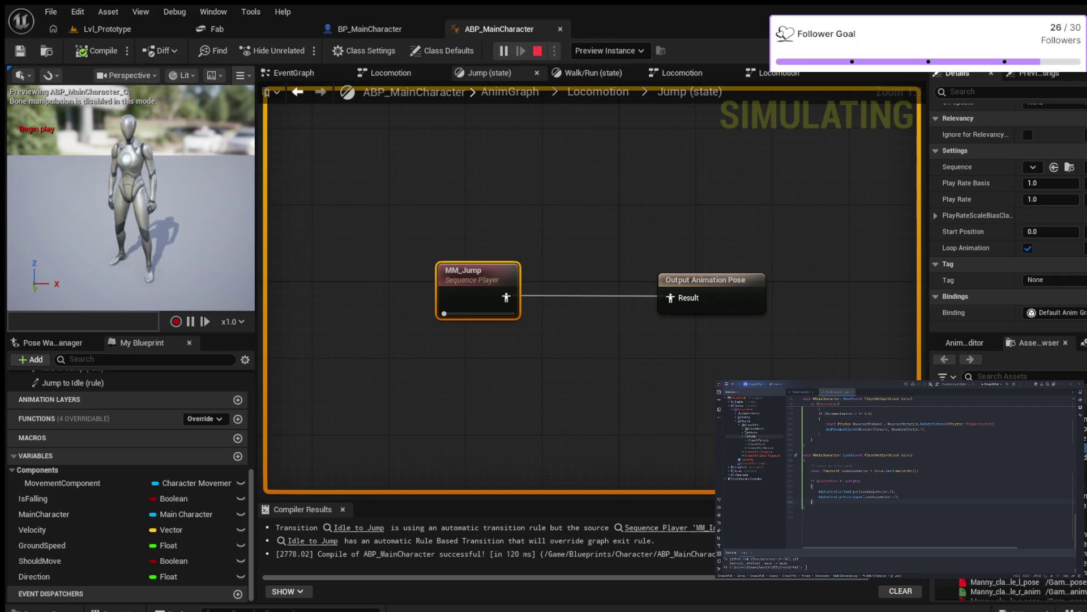
{"action": "key", "text": "Escape"}
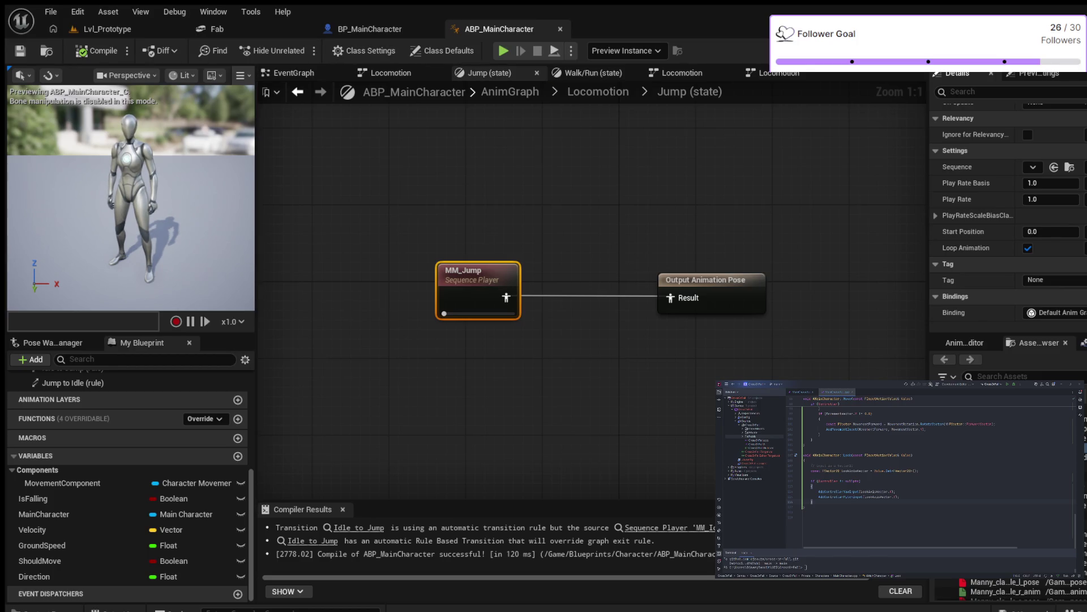
{"action": "left_click", "coordinate": [598, 92]}
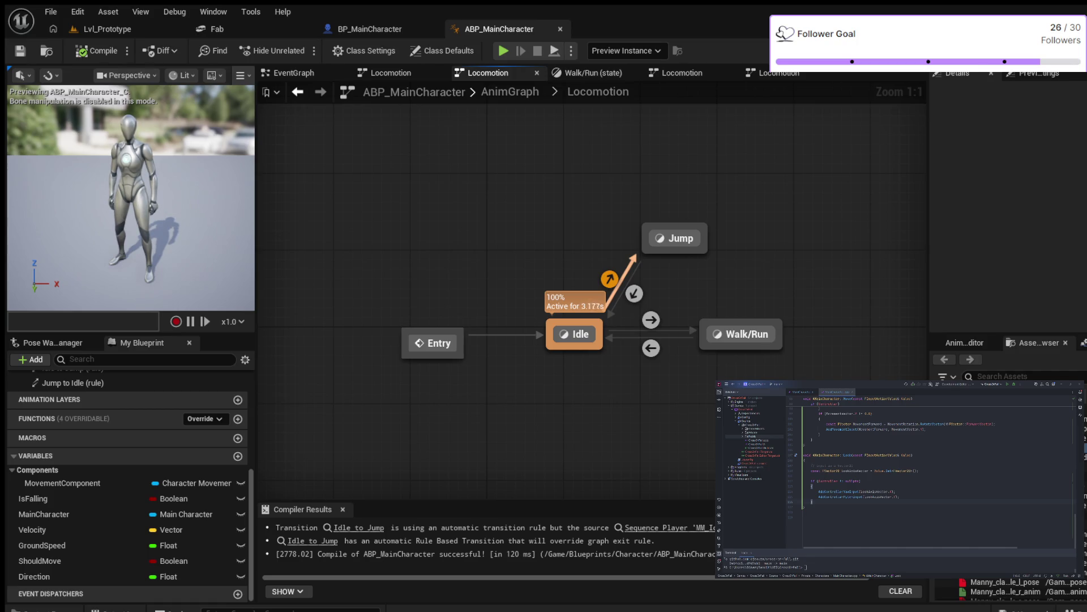
- Untick Automatic Rule Based Transition on the Idle-to-Jump transition and recompile
{"action": "left_click", "coordinate": [609, 278]}
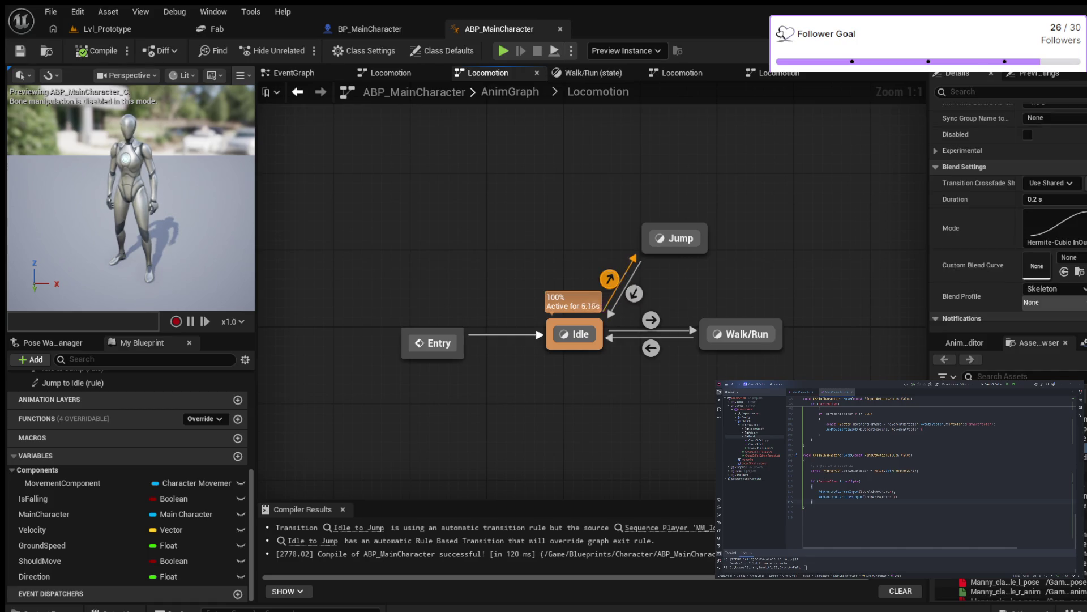
{"action": "scroll", "coordinate": [980, 227], "scroll_direction": "up", "scroll_amount": 1}
{"action": "left_click", "coordinate": [1028, 166]}
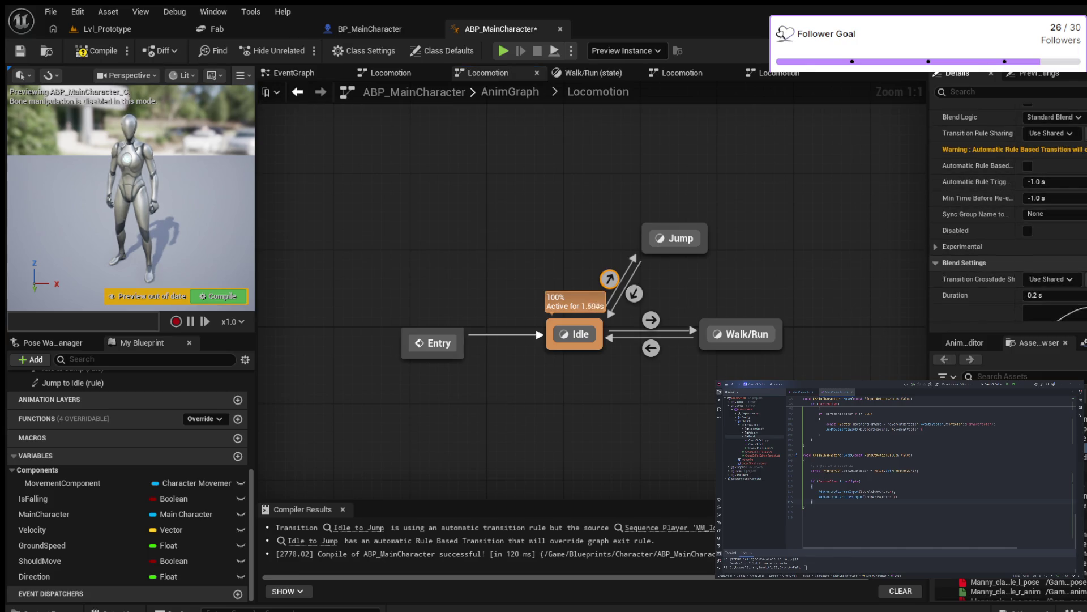
{"action": "left_click", "coordinate": [96, 50]}
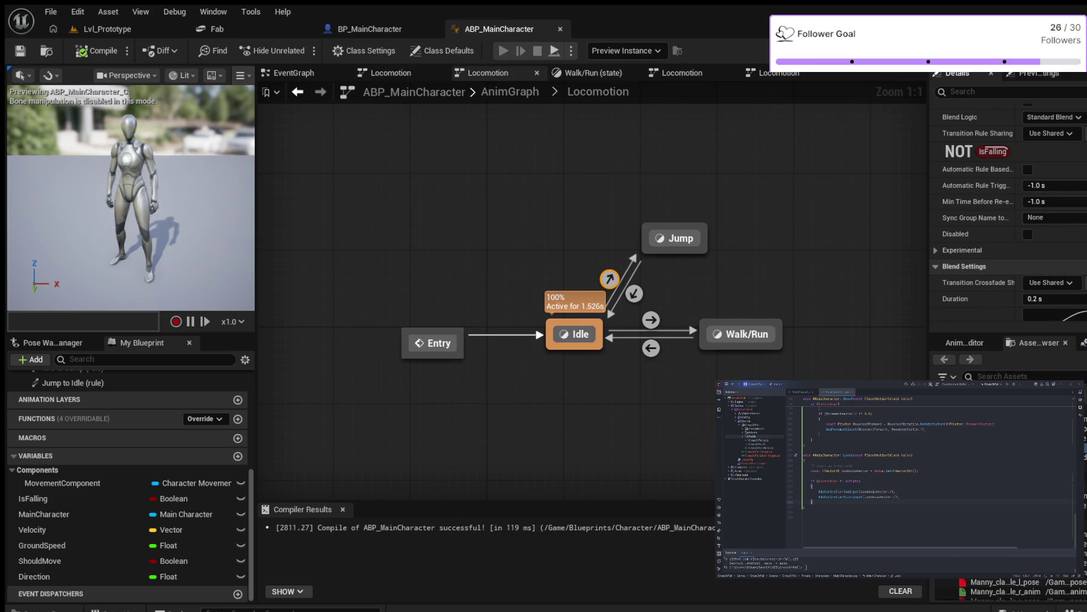
- Run a brief play test, stop it, and review the state machine preview
{"action": "left_click", "coordinate": [503, 51]}
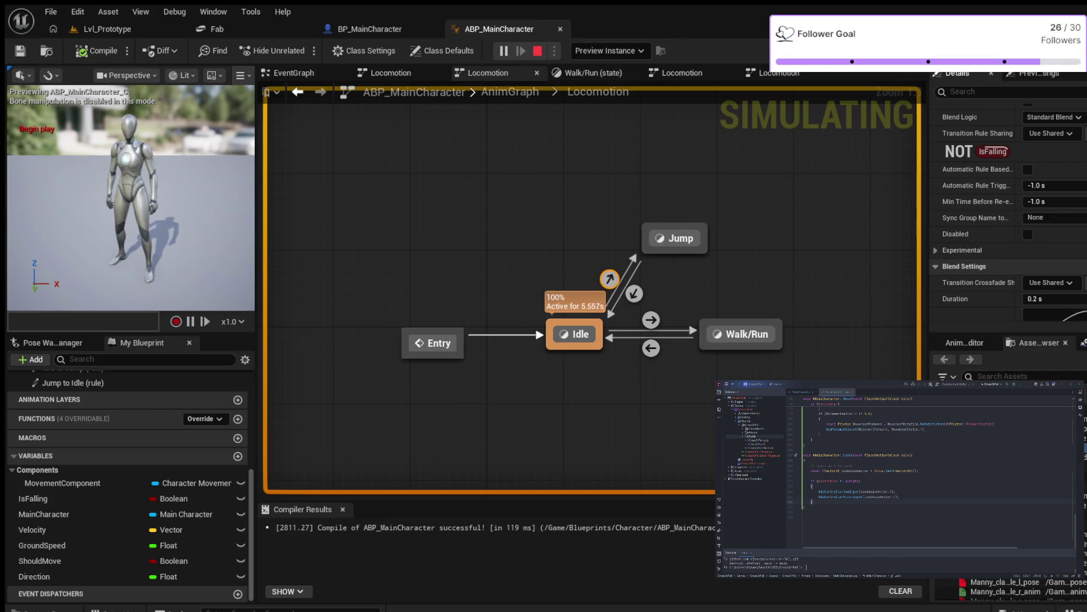
{"action": "key", "text": "Escape"}
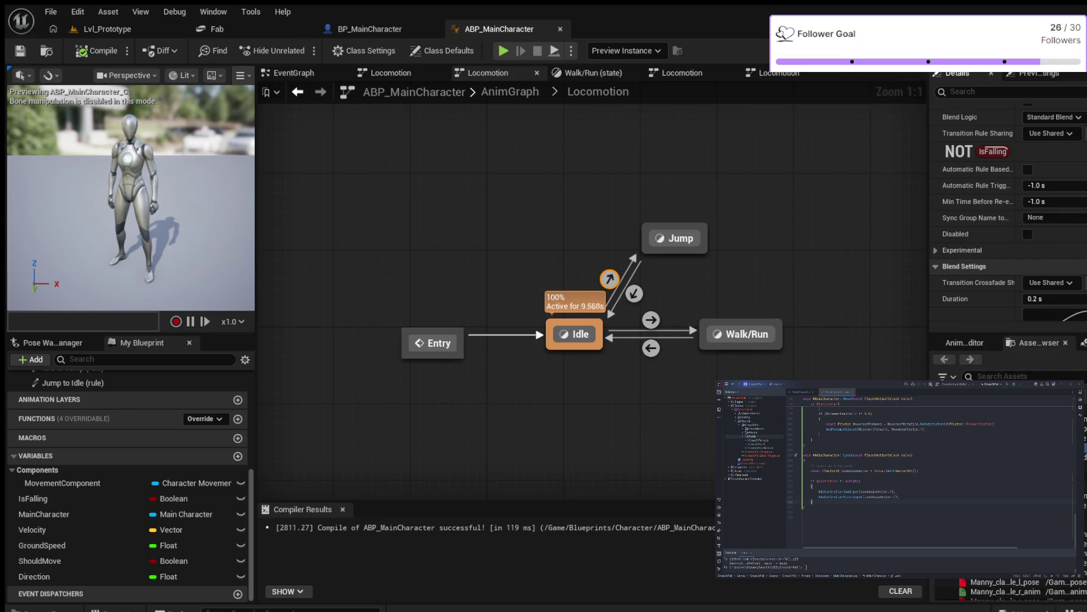
{"action": "scroll", "coordinate": [1008, 213], "scroll_direction": "down", "scroll_amount": 2}
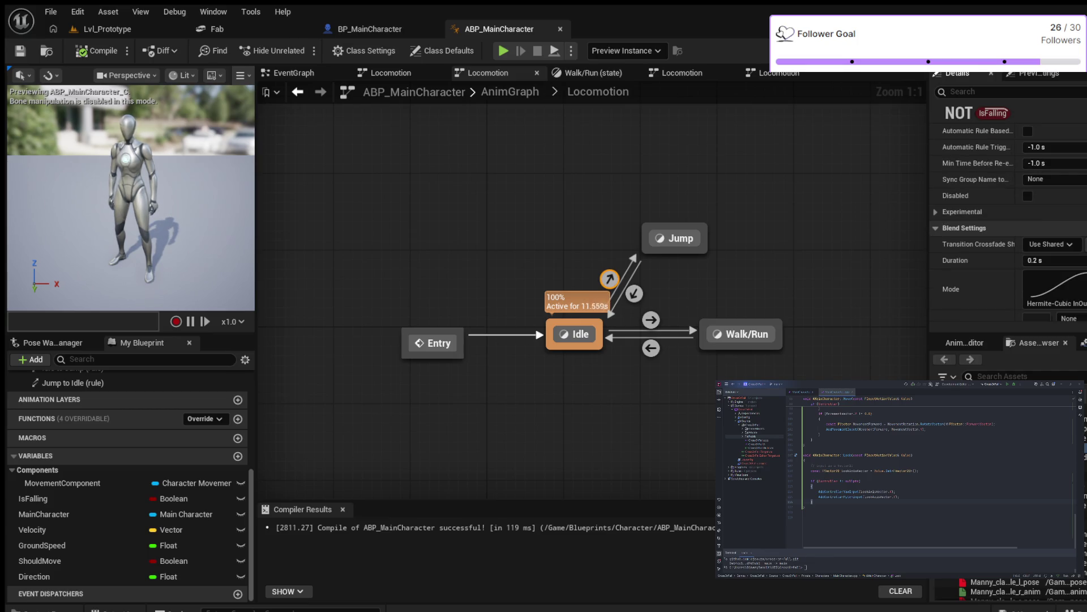
{"action": "scroll", "coordinate": [1008, 213], "scroll_direction": "down", "scroll_amount": 3}
{"action": "scroll", "coordinate": [1008, 212], "scroll_direction": "down", "scroll_amount": 2}
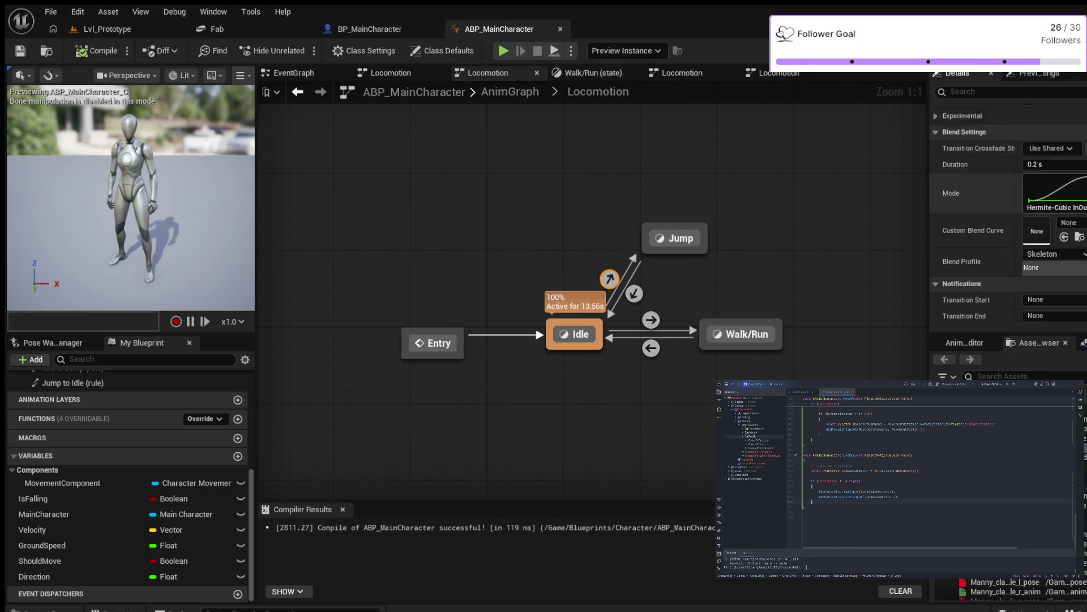
{"action": "scroll", "coordinate": [1008, 212], "scroll_direction": "up", "scroll_amount": 4}
{"action": "scroll", "coordinate": [1008, 212], "scroll_direction": "up", "scroll_amount": 1}
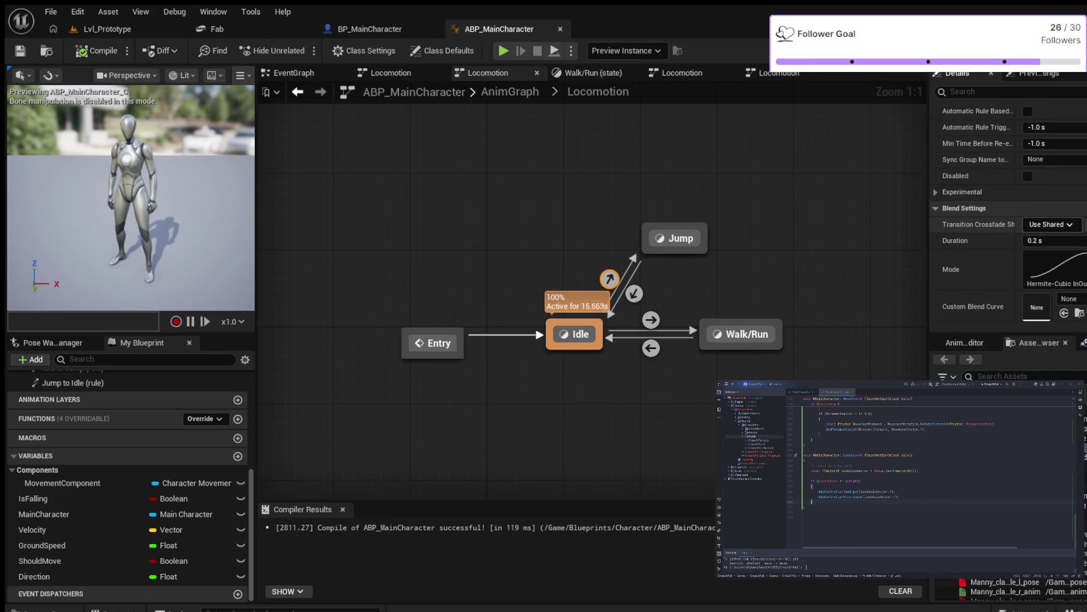